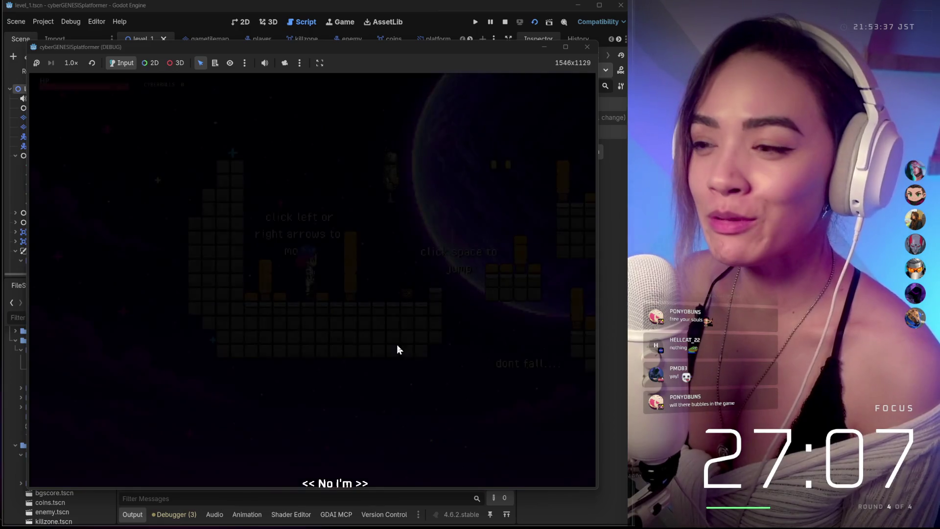
# After respawning, run and jump up onto the higher platforms and the stone ledge.
pyautogui.press('space')
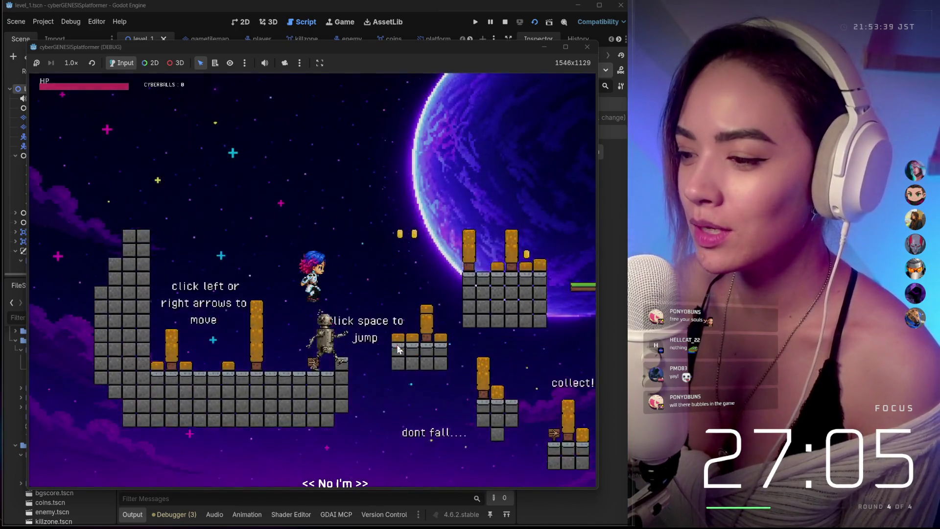
pyautogui.press('Right')
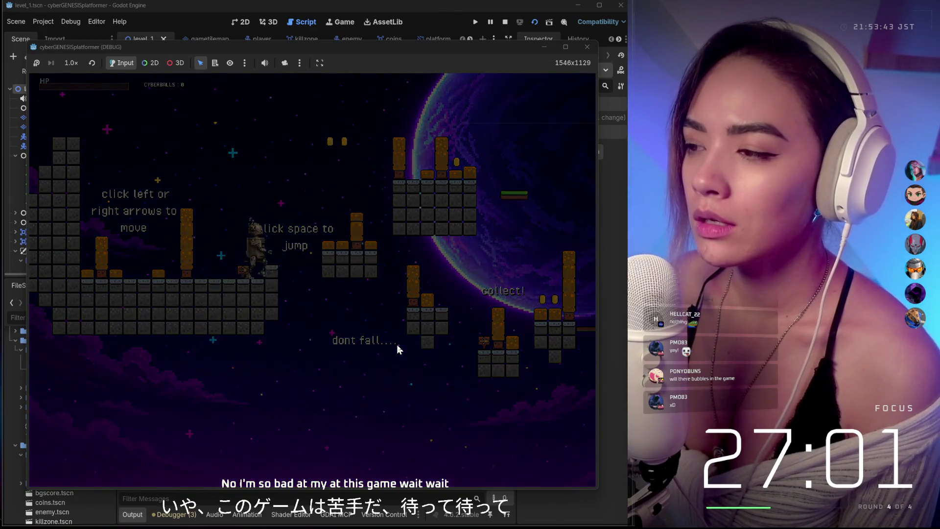
pyautogui.press('space')
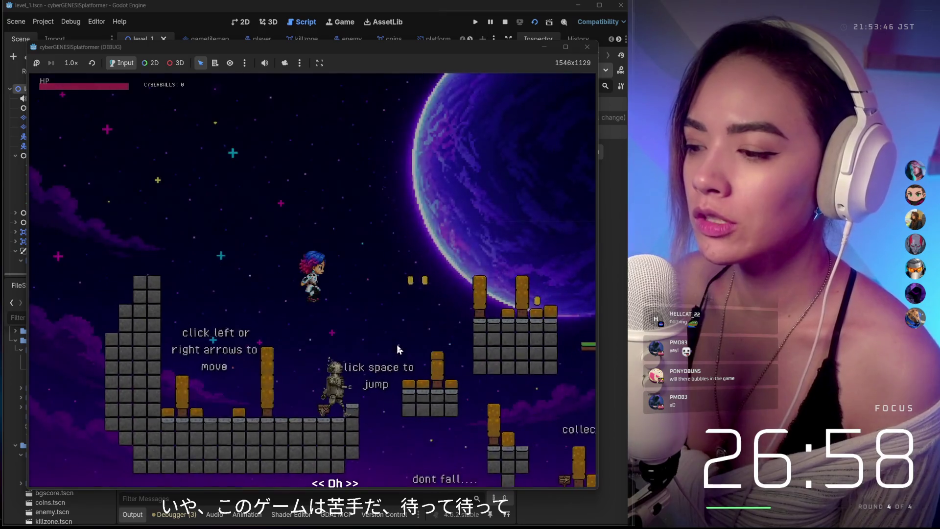
pyautogui.press('Right')
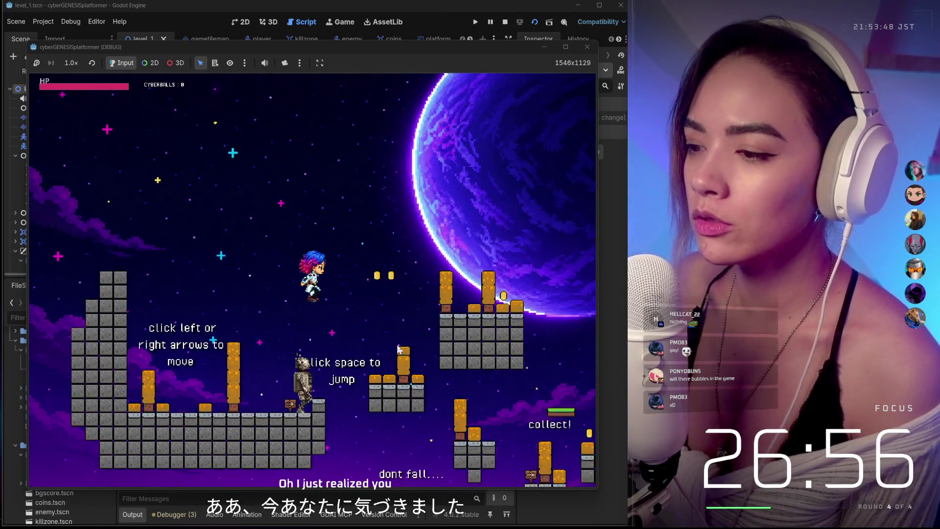
pyautogui.press('space')
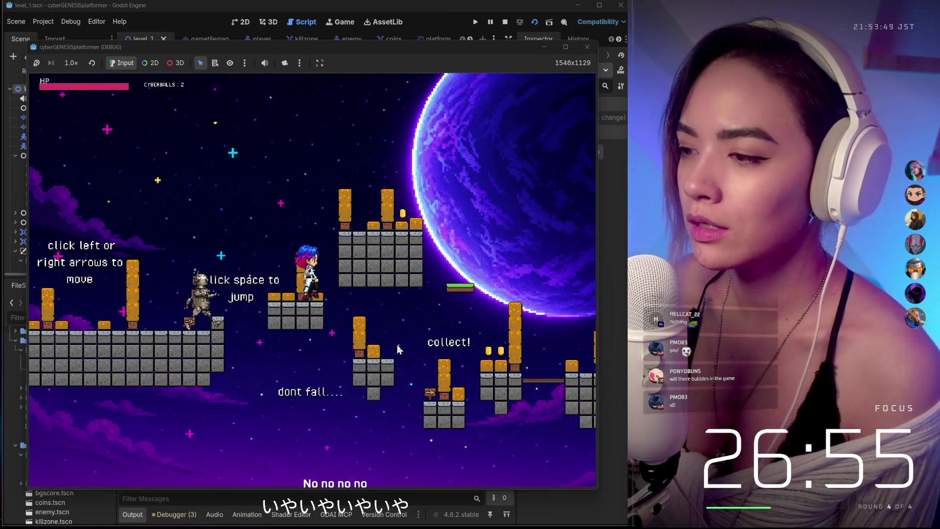
pyautogui.press('Left')
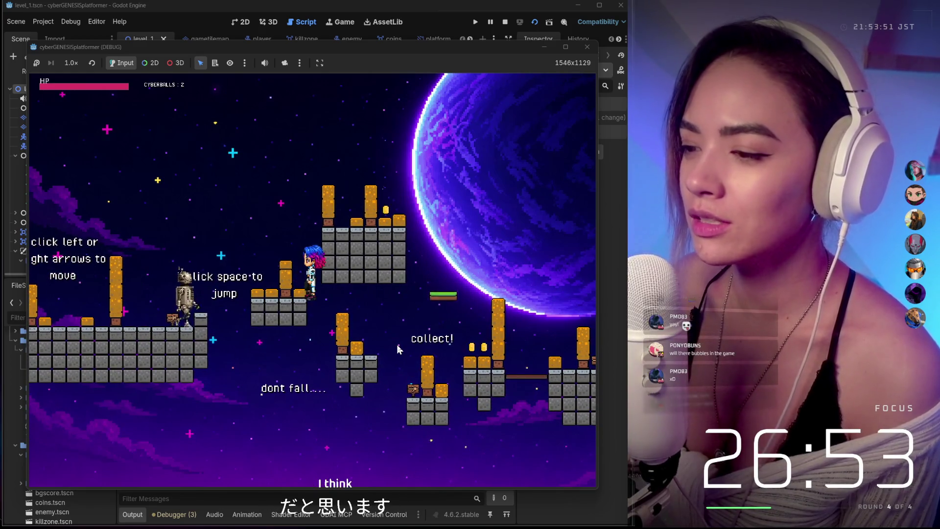
pyautogui.press('space')
pyautogui.press('space')
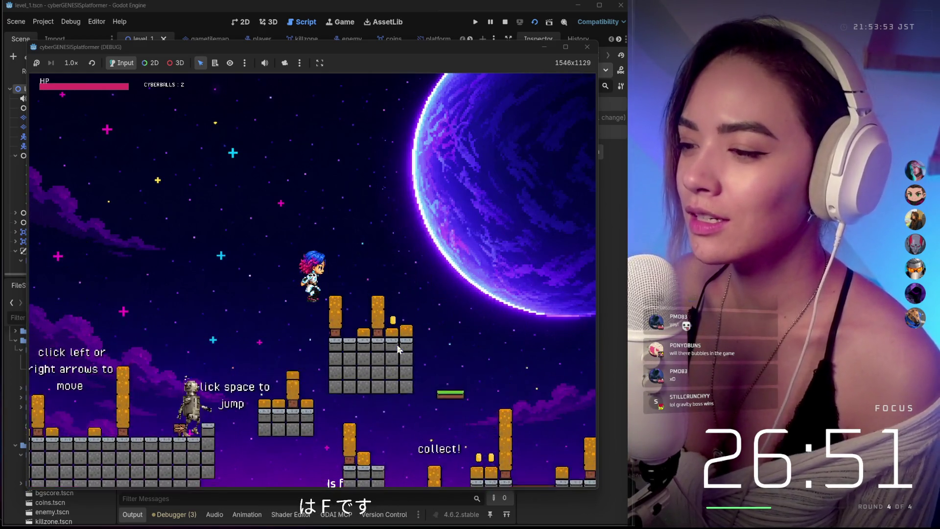
pyautogui.press('space')
pyautogui.press('Right')
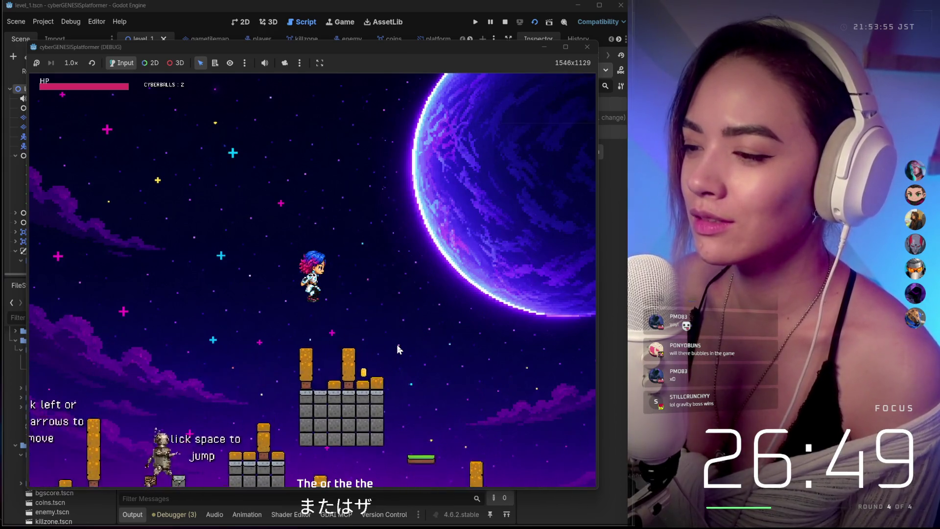
# Climb right across the upper platforms and gaps, collecting CYBERBALLS coins along the way.
pyautogui.press('Right')
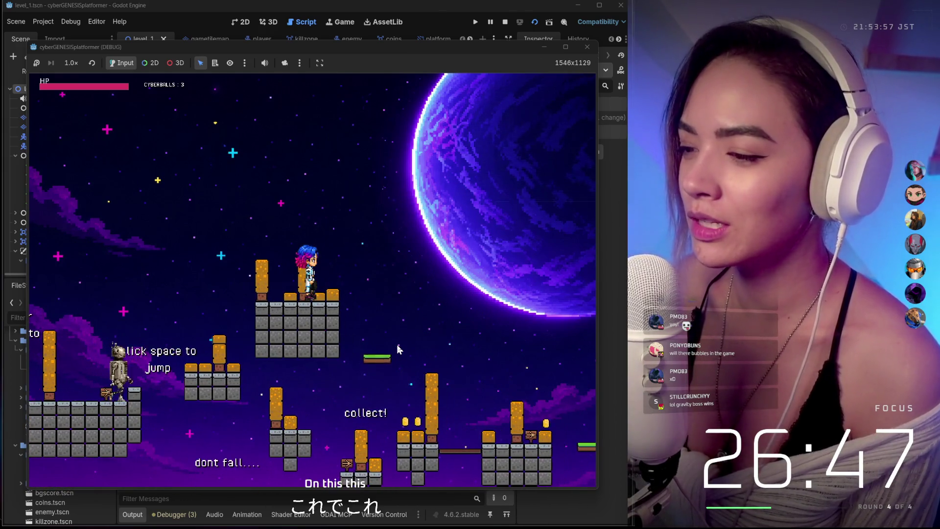
pyautogui.press('space')
pyautogui.press('Right')
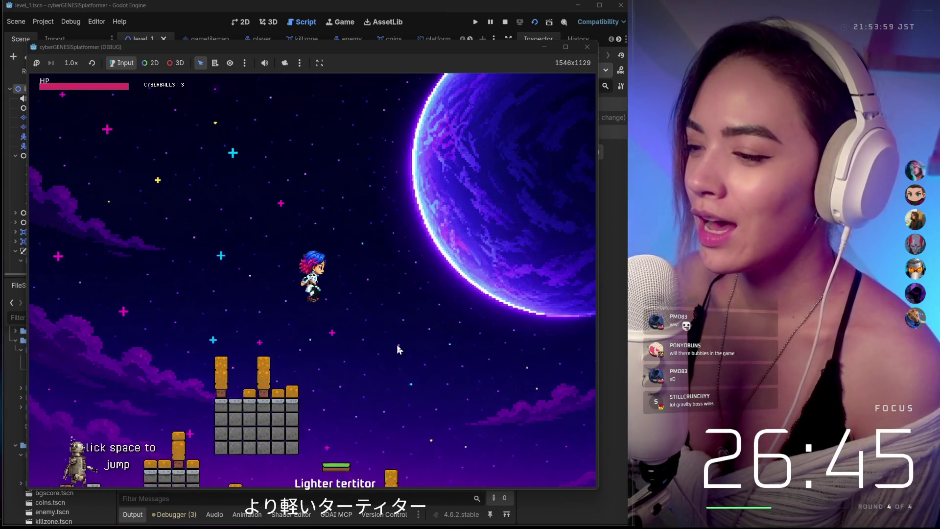
pyautogui.press('space')
pyautogui.press('Right')
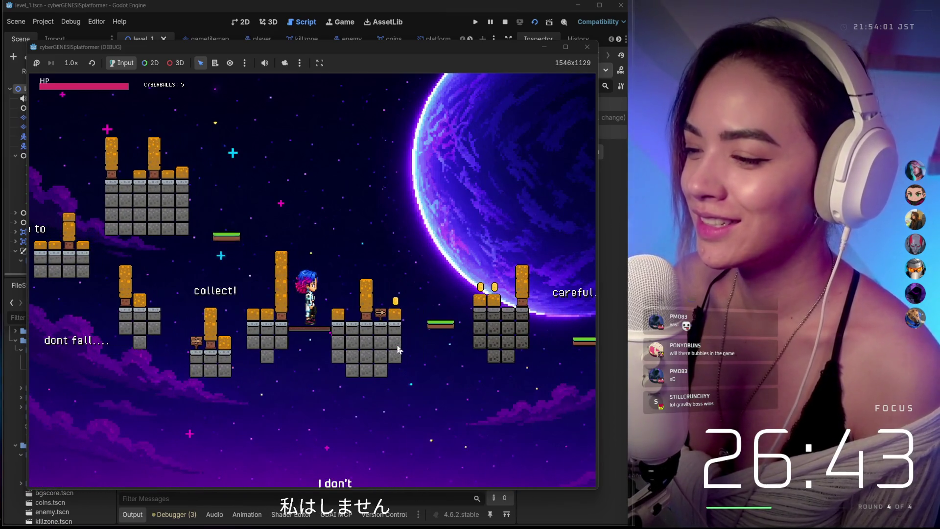
pyautogui.press('space')
pyautogui.press('Right')
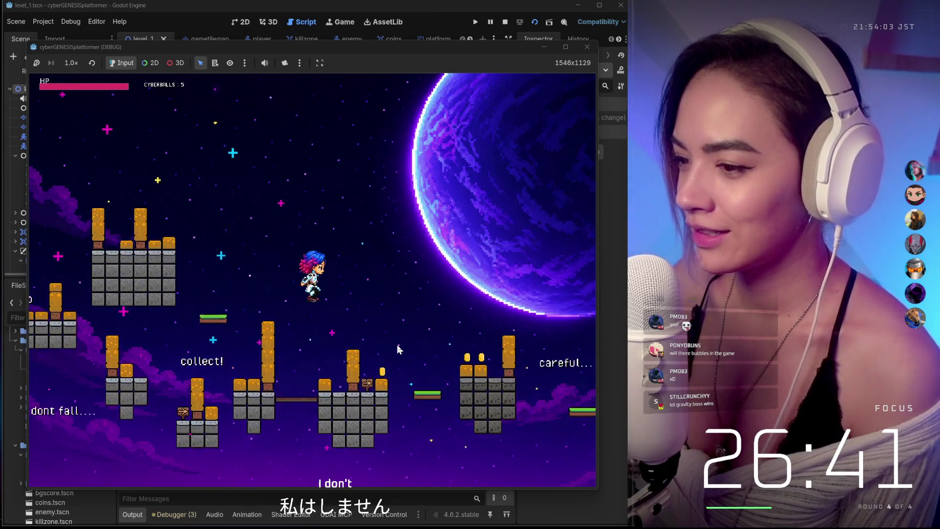
pyautogui.press('Right')
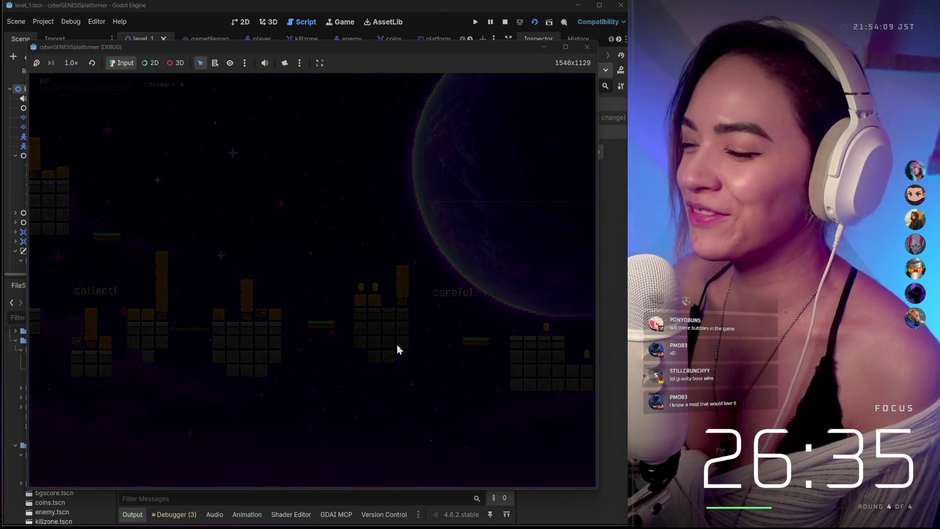
# Run right past the sign across brick and green platforms, grabbing coins until the fall.
pyautogui.press('Right')
pyautogui.press('space')
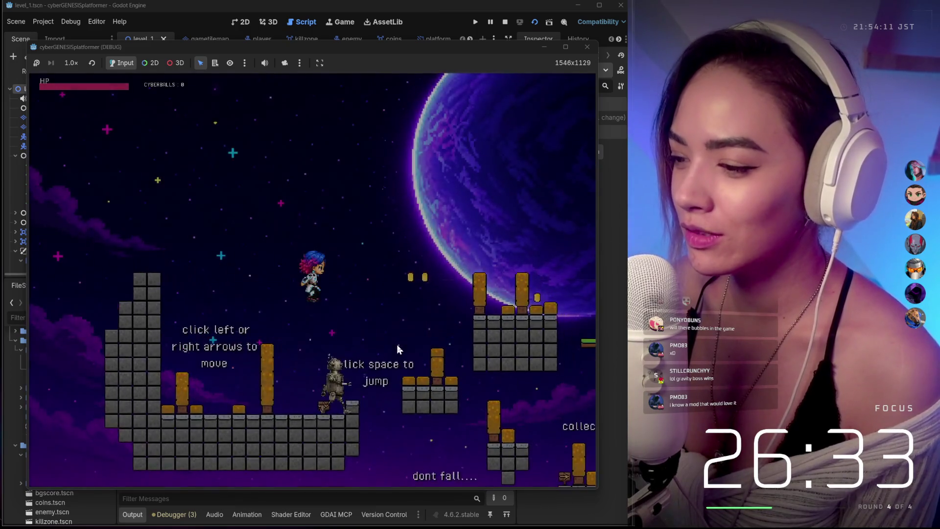
pyautogui.press('Right')
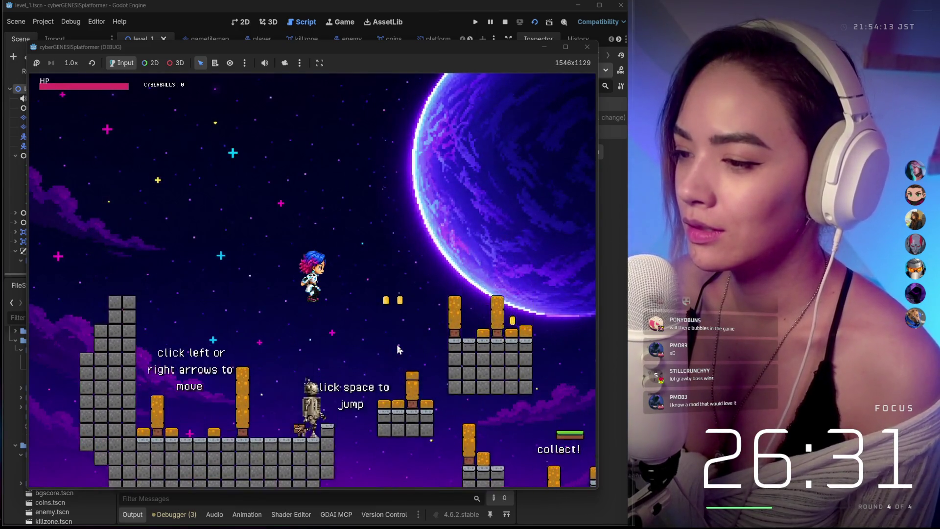
pyautogui.press('Right')
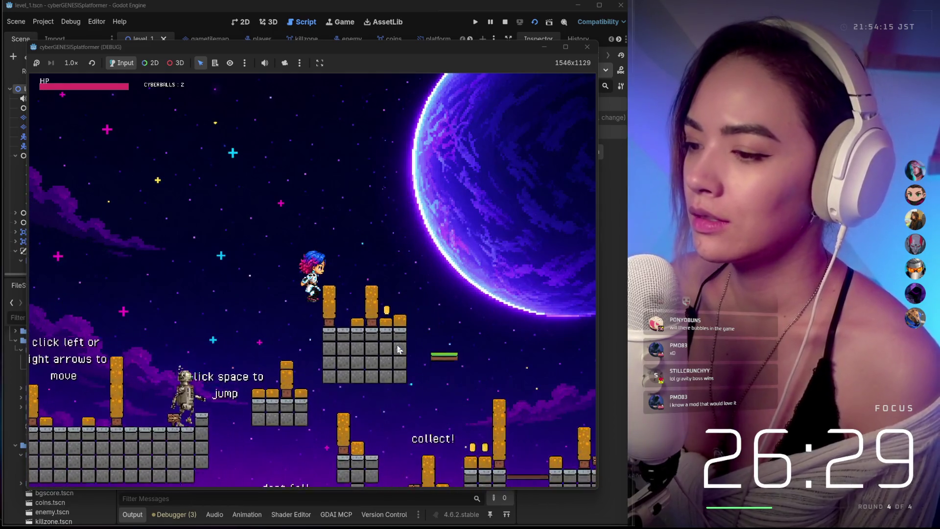
pyautogui.press('Right')
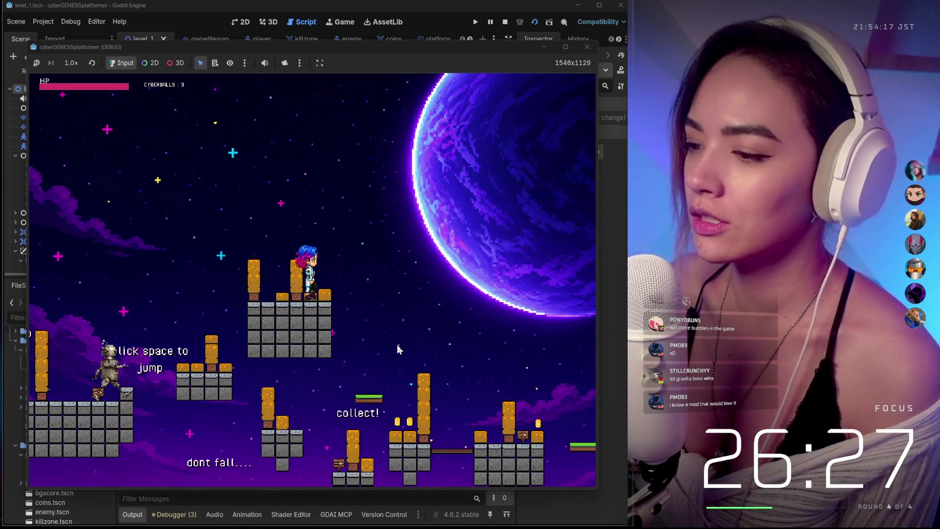
pyautogui.press('space')
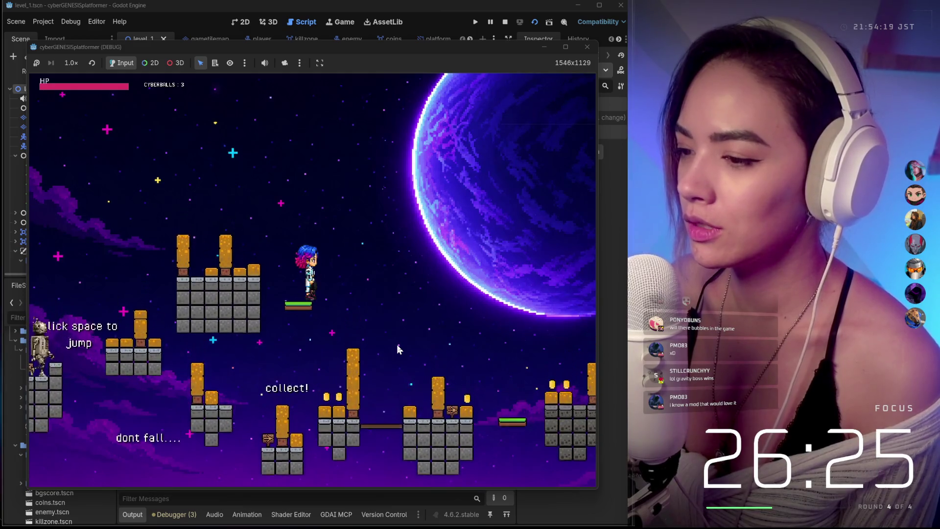
pyautogui.press('Right')
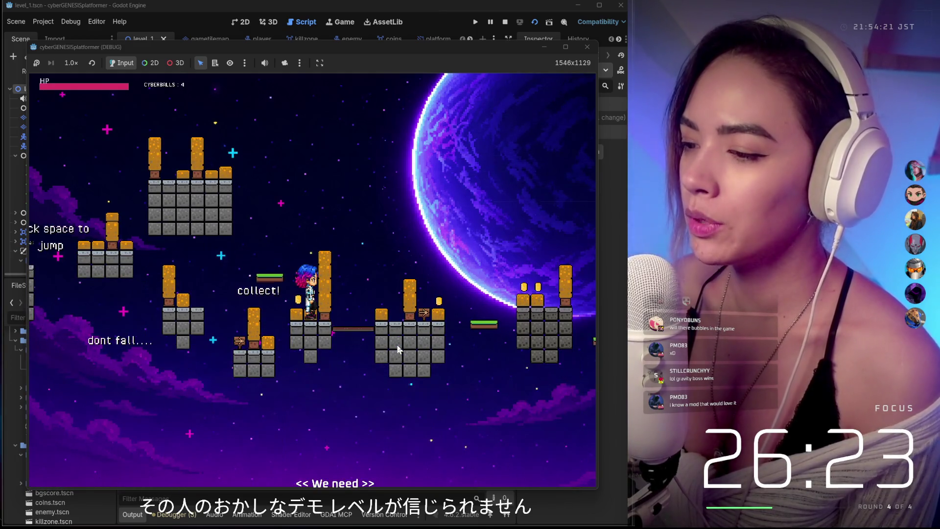
pyautogui.press('space')
pyautogui.press('Right')
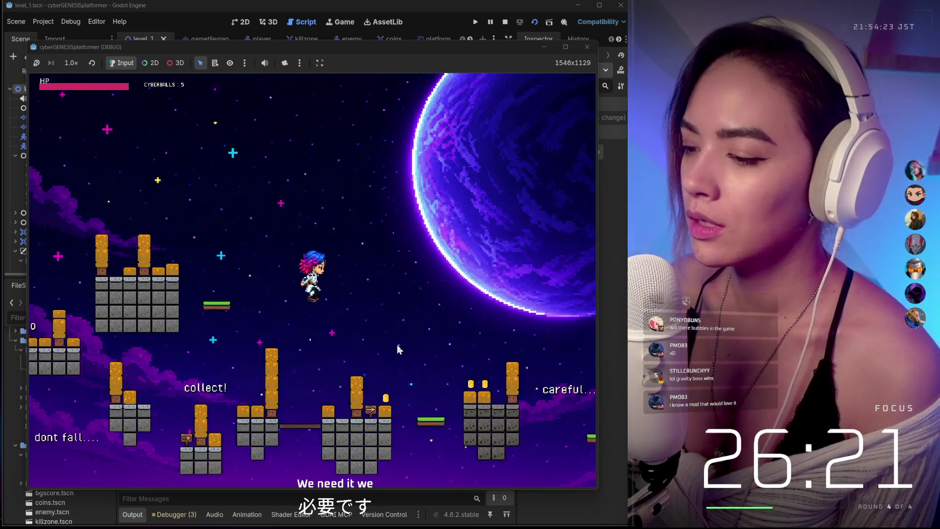
pyautogui.press('space')
pyautogui.press('Right')
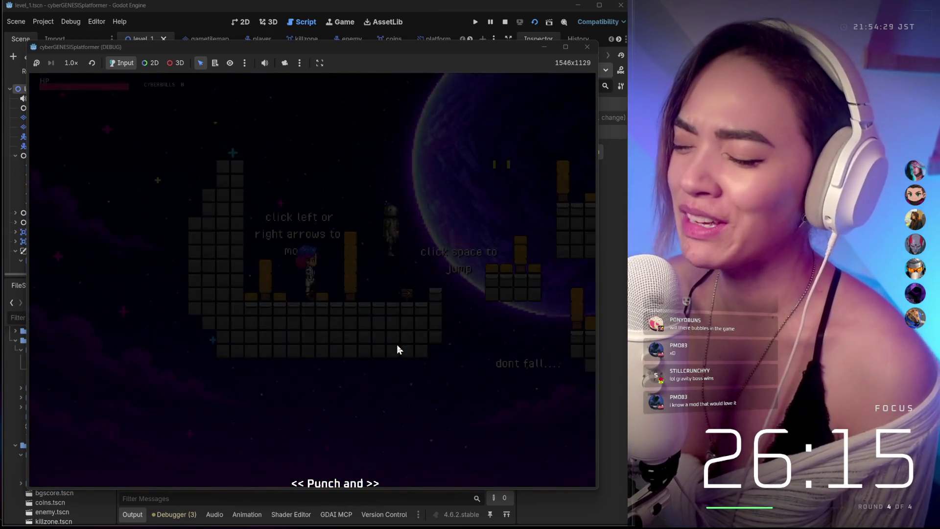
# After respawning, jump off the floor and over the robot enemy.
pyautogui.press('Left')
pyautogui.press('space')
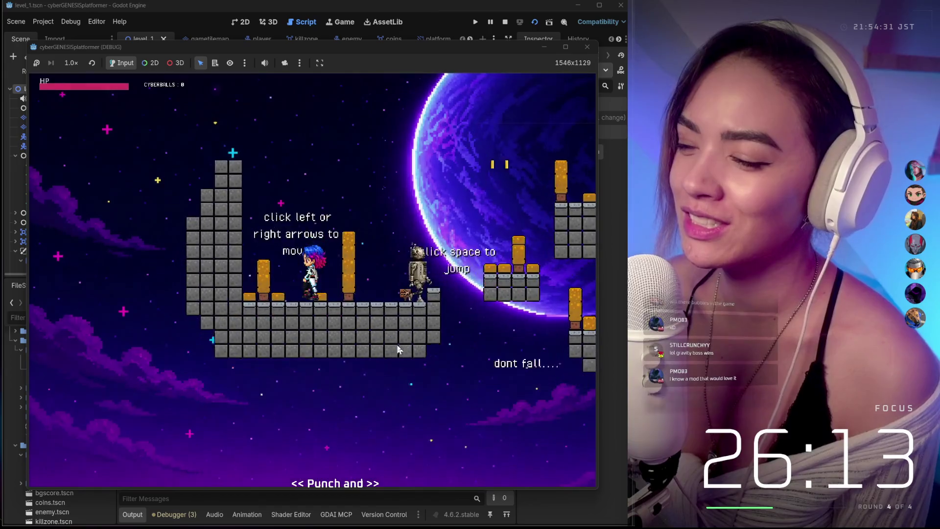
pyautogui.press('Right')
pyautogui.press('space')
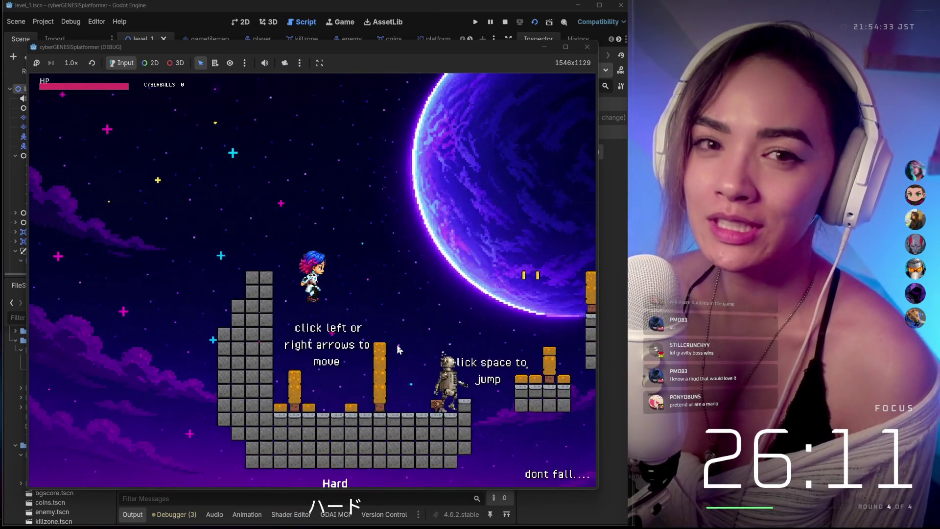
pyautogui.press('space')
pyautogui.press('Right')
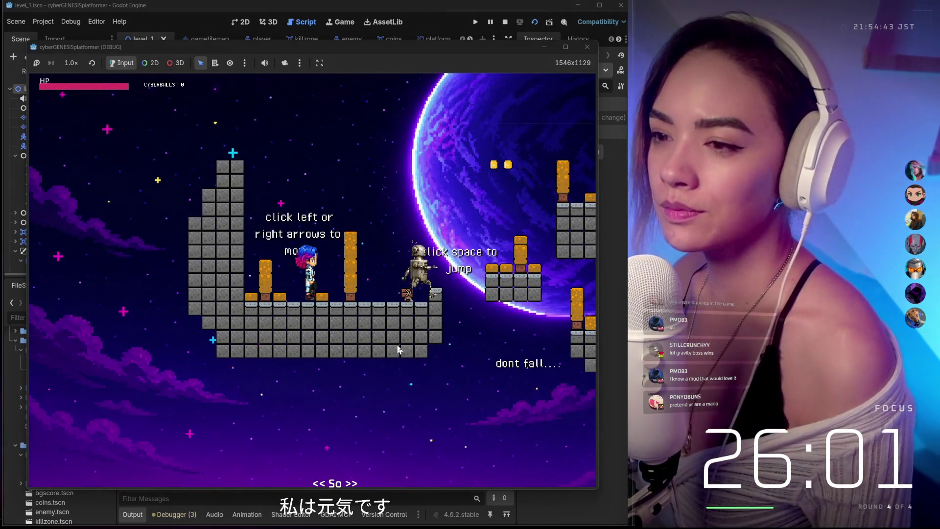
# Climb onto the tall pillar and leap right to a platform, grabbing two coins.
pyautogui.press('Left')
pyautogui.press('Right')
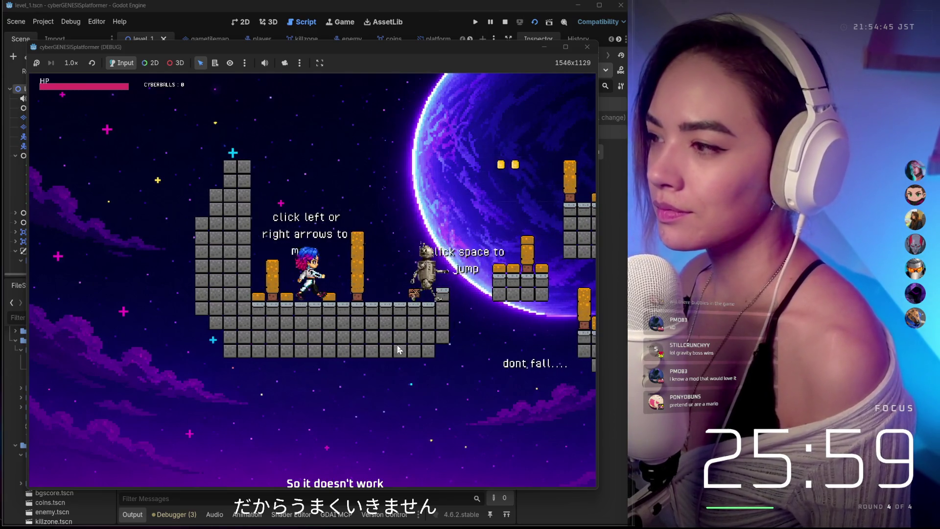
pyautogui.press('space')
pyautogui.press('Right')
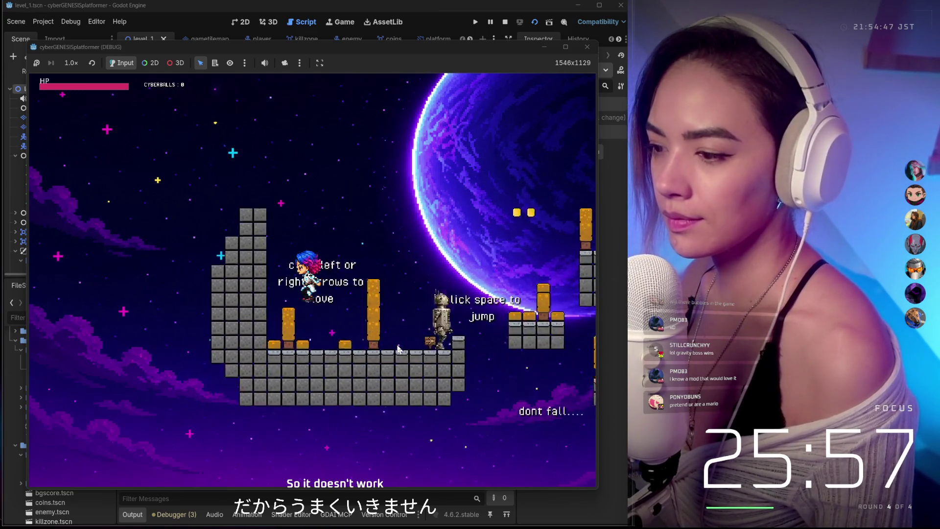
pyautogui.press('space')
pyautogui.press('Right')
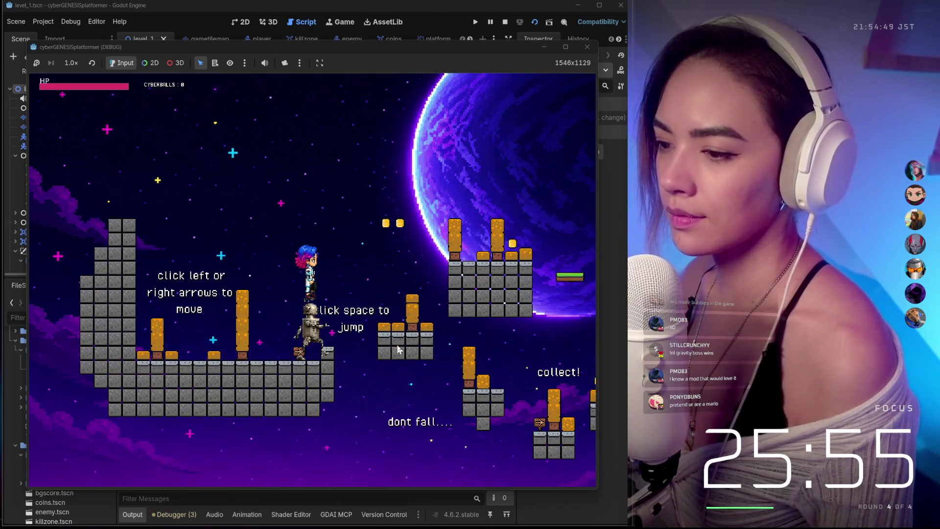
pyautogui.press('Right')
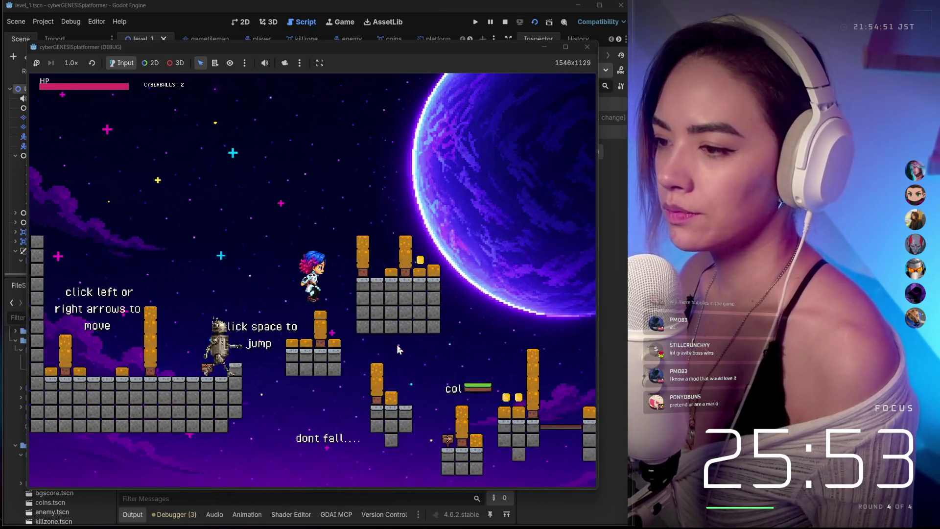
# Hop across the green floating platform and tall pillar, collecting more coins.
pyautogui.press('space')
pyautogui.press('Right')
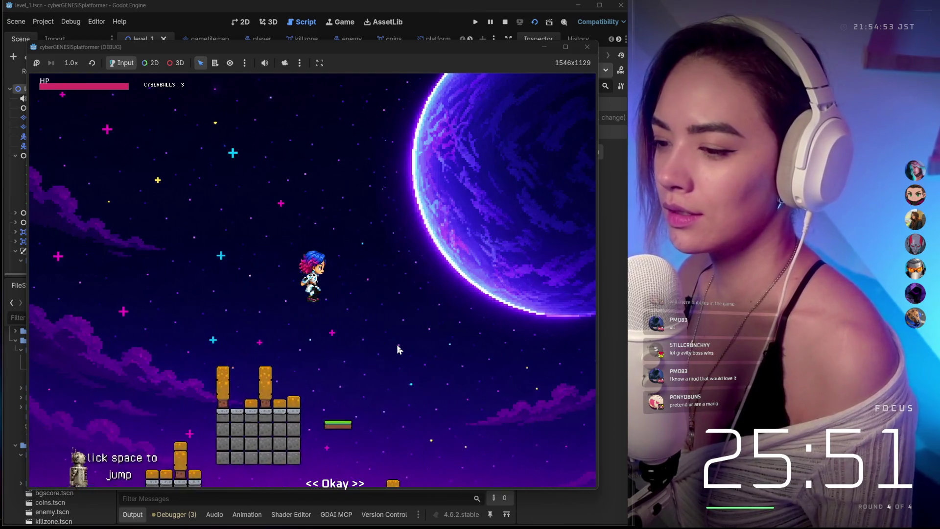
pyautogui.press('space')
pyautogui.press('Right')
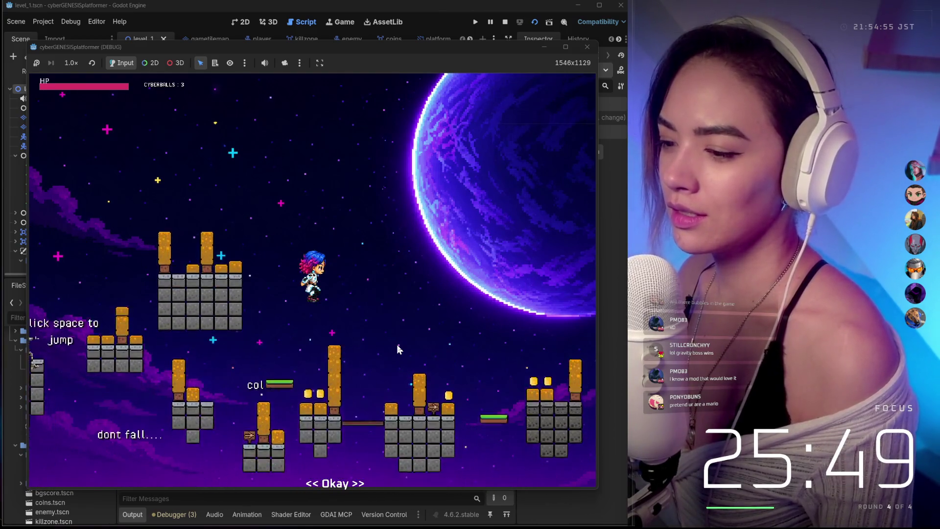
pyautogui.press('space')
pyautogui.press('Right')
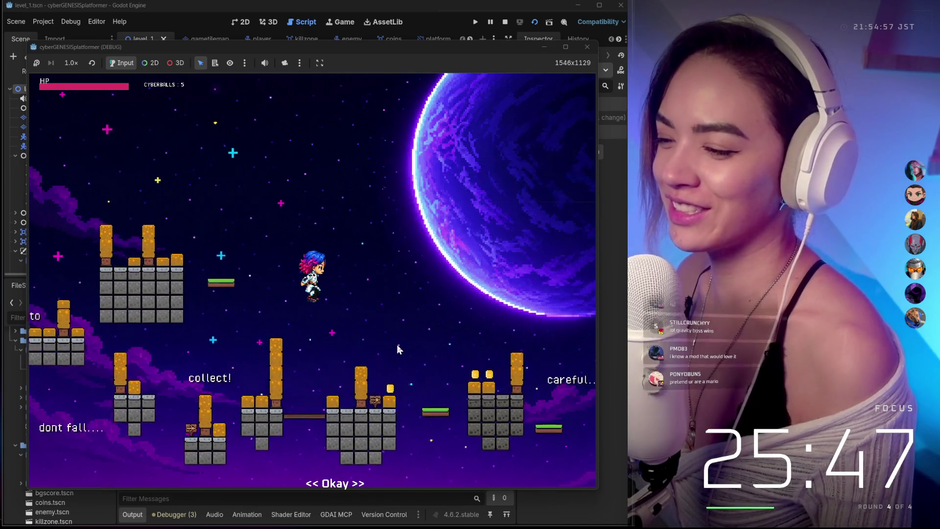
pyautogui.press('space')
pyautogui.press('Right')
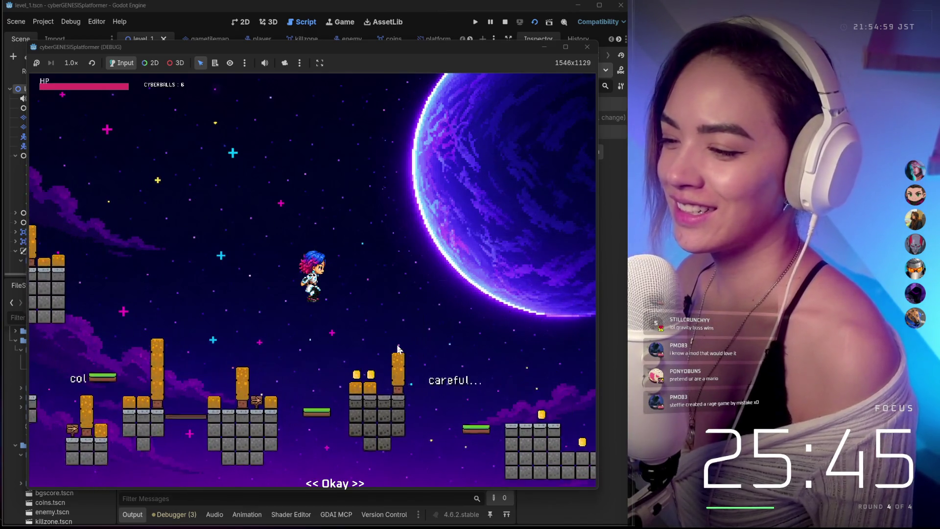
pyautogui.press('space')
# Land on the coin platform for two coins, then jump onto the next small platforms.
pyautogui.press('Left')
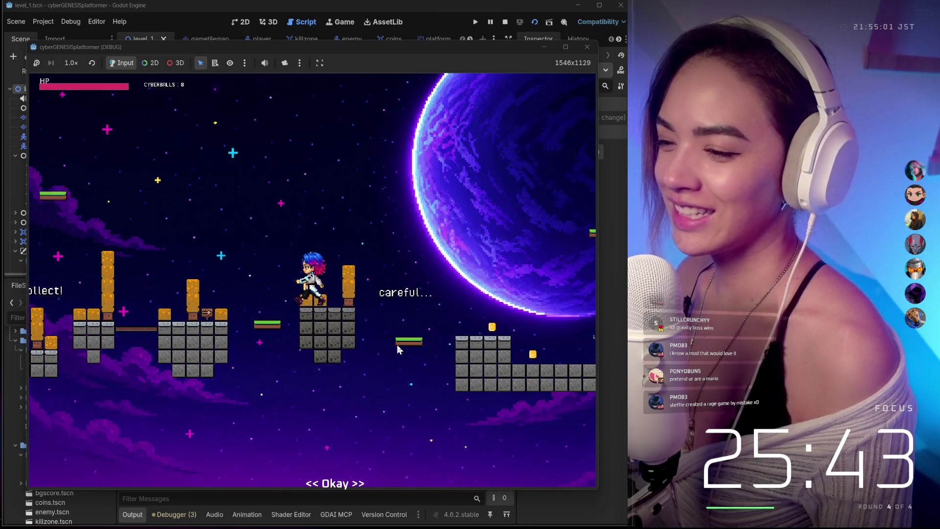
pyautogui.press('space')
pyautogui.press('Right')
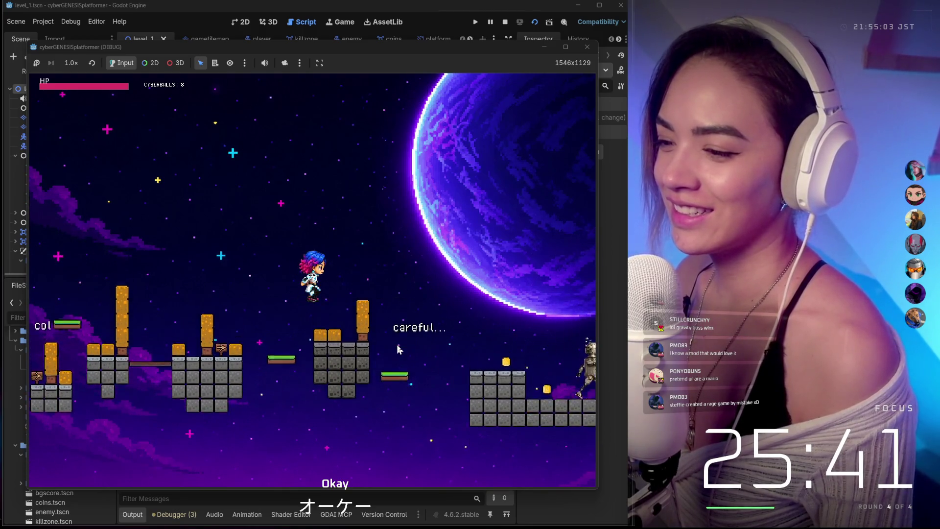
pyautogui.press('Left')
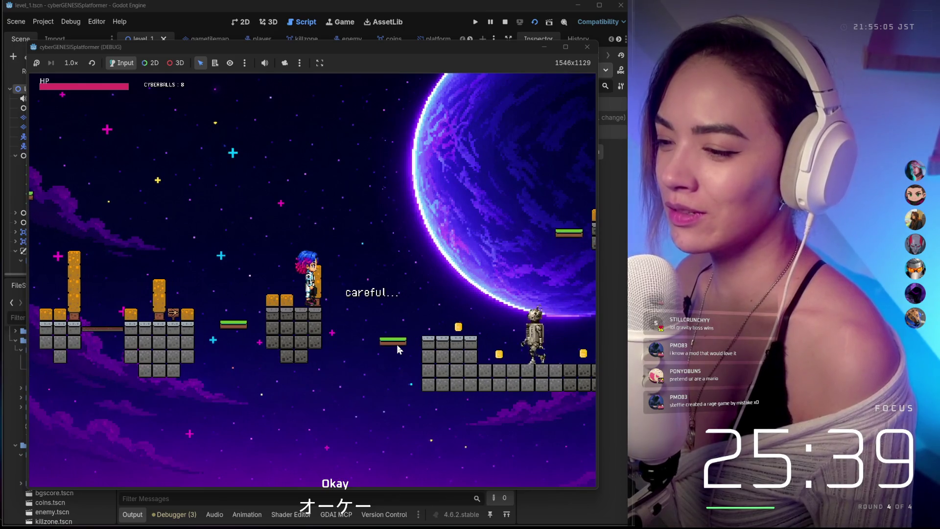
pyautogui.press('space')
pyautogui.press('Right')
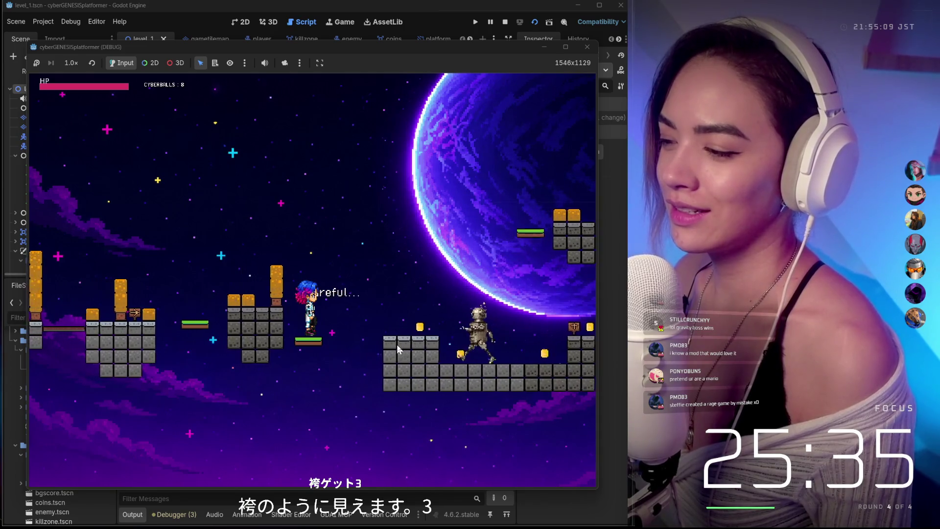
# Continue right past the robot enemy, collecting coins on the lower platforms.
pyautogui.press('Right')
pyautogui.press('space')
pyautogui.press('Right')
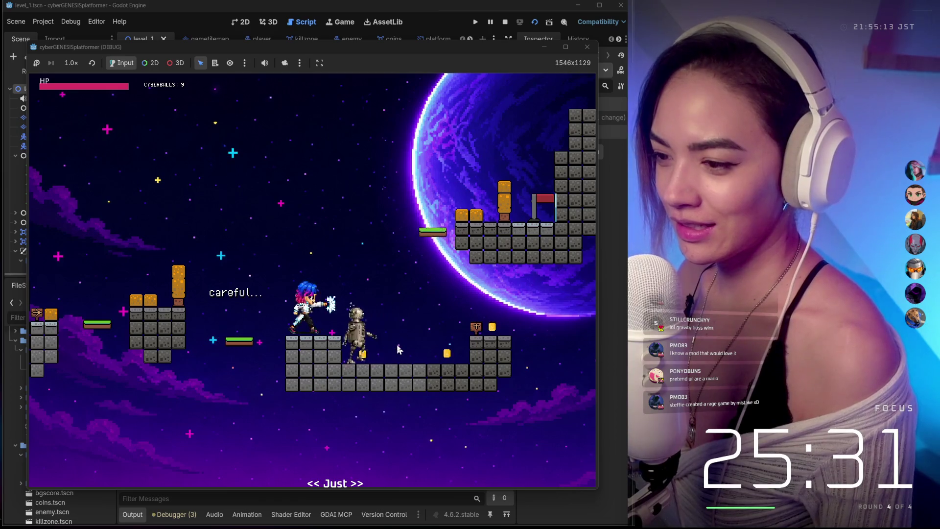
pyautogui.press('Right')
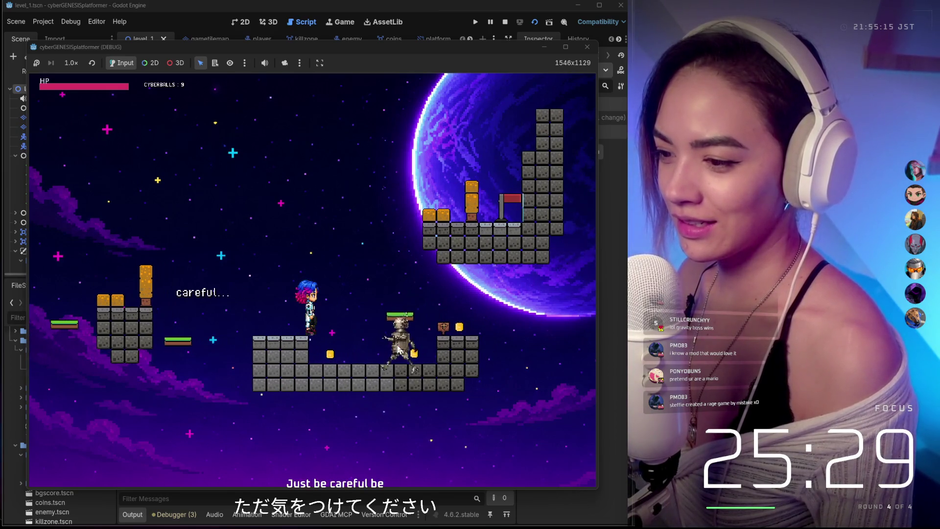
pyautogui.press('Left')
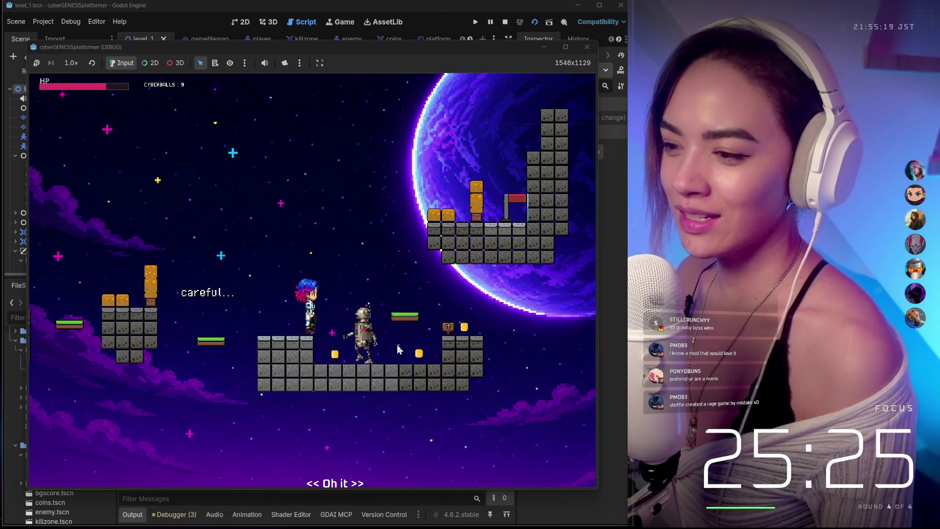
pyautogui.press('Right')
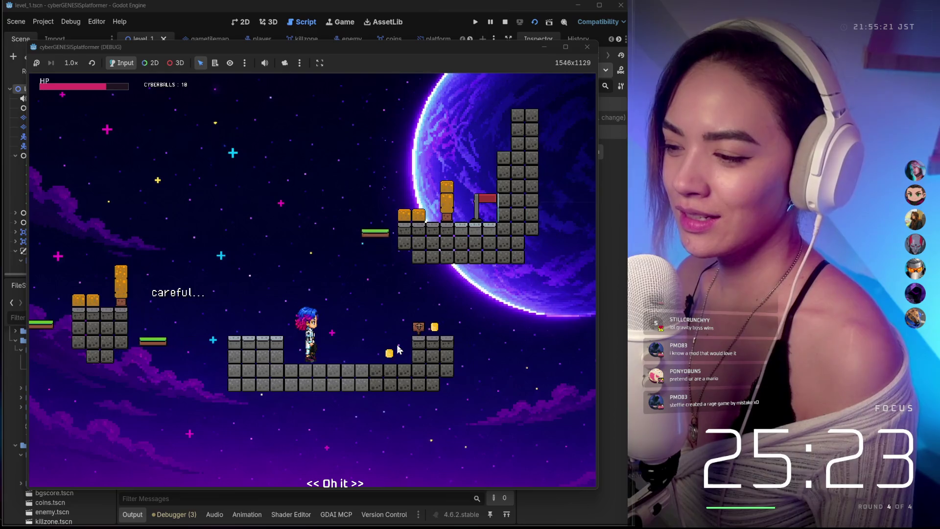
pyautogui.press('Left')
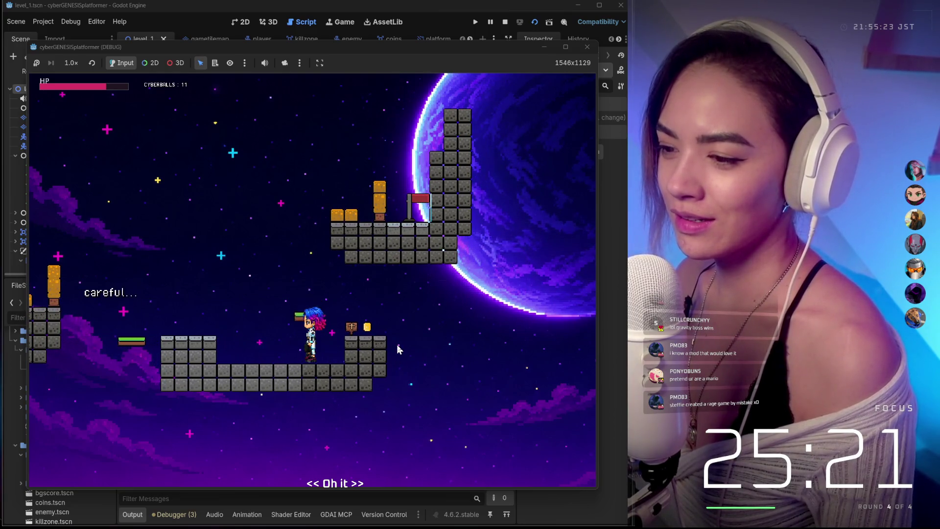
pyautogui.press('Right')
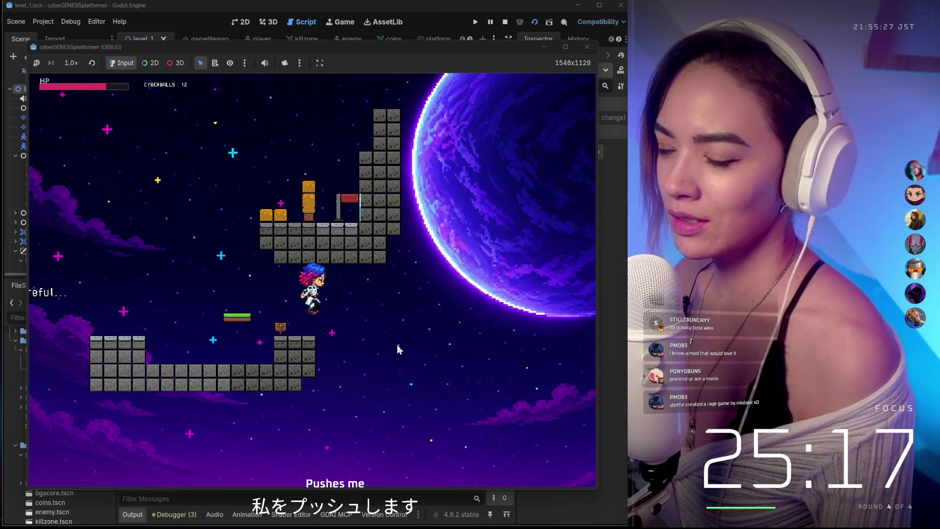
# Jump onto the flag ledge to finish with 12 coins, then shrink the game window to 1449x744.
pyautogui.press('Left')
pyautogui.press('Left')
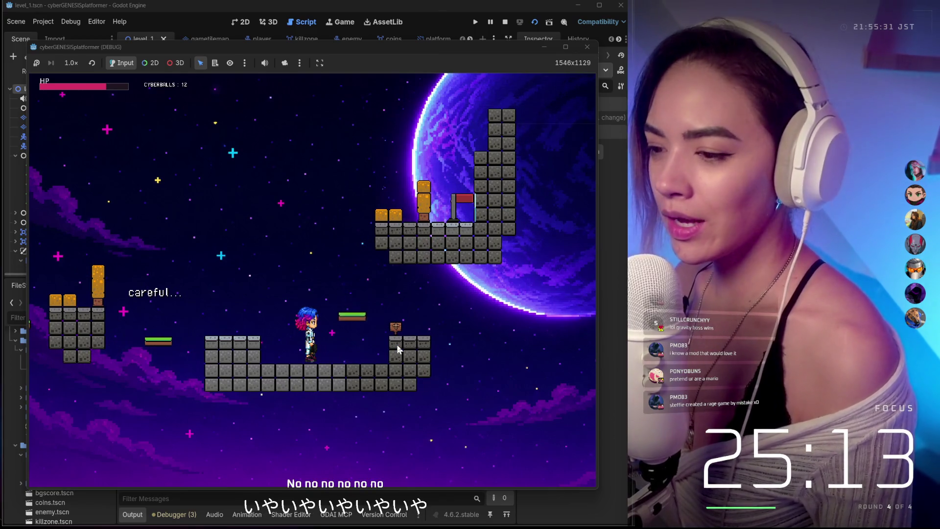
pyautogui.press('space')
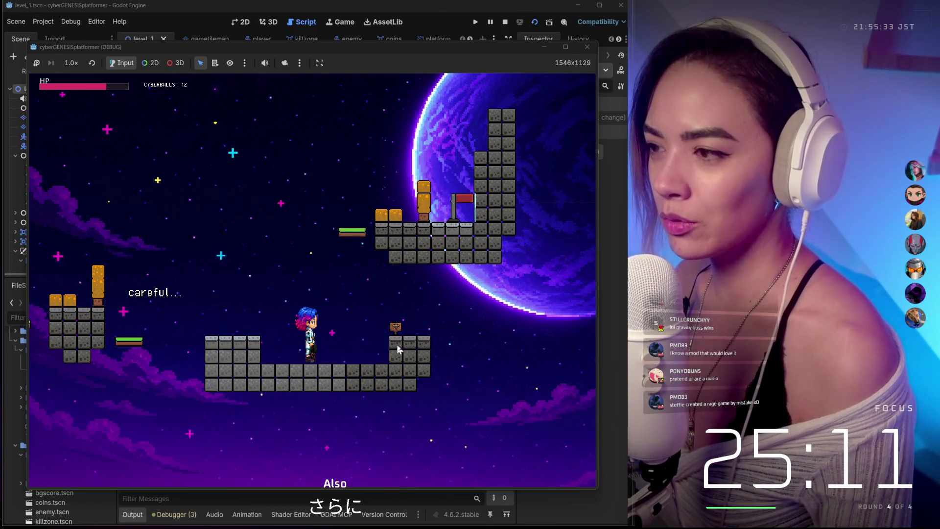
pyautogui.press('space')
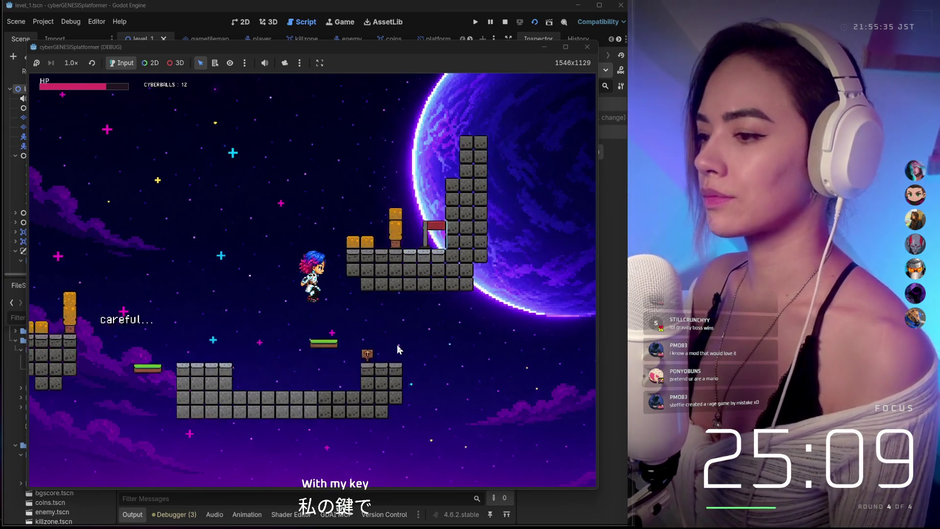
pyautogui.press('Right')
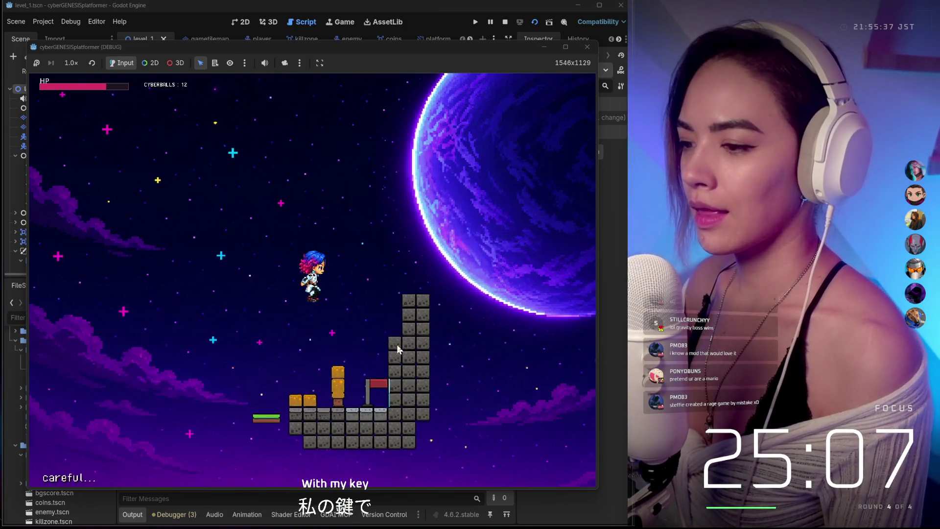
pyautogui.press('Left')
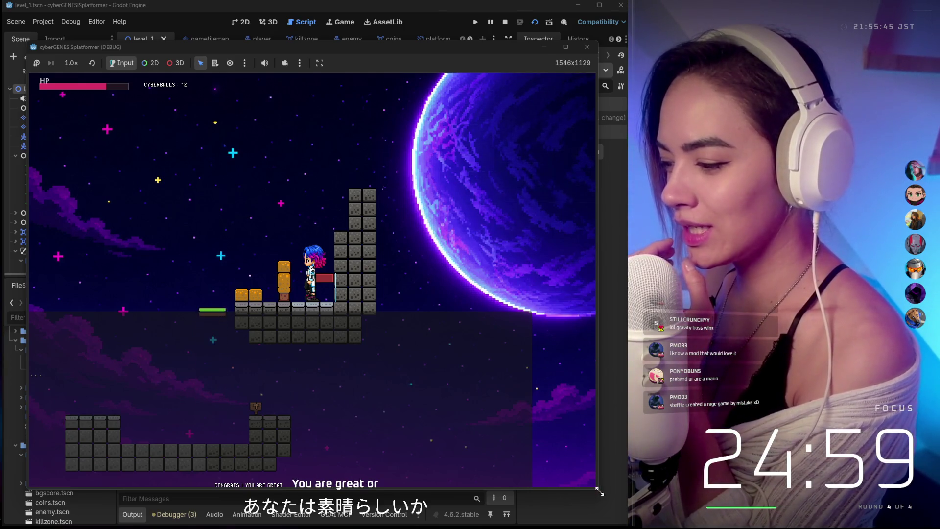
pyautogui.moveTo(595, 488)
pyautogui.mouseDown()
pyautogui.moveTo(467, 341)
pyautogui.moveTo(573, 452)
pyautogui.moveTo(357, 286)
pyautogui.moveTo(374, 353)
pyautogui.moveTo(369, 440)
pyautogui.moveTo(474, 513)
pyautogui.moveTo(552, 494)
pyautogui.moveTo(551, 400)
pyautogui.moveTo(505, 401)
pyautogui.moveTo(489, 474)
pyautogui.moveTo(406, 343)
pyautogui.moveTo(568, 346)
pyautogui.moveTo(556, 357)
pyautogui.moveTo(579, 378)
pyautogui.moveTo(496, 417)
pyautogui.moveTo(502, 425)
pyautogui.moveTo(611, 398)
pyautogui.mouseUp()
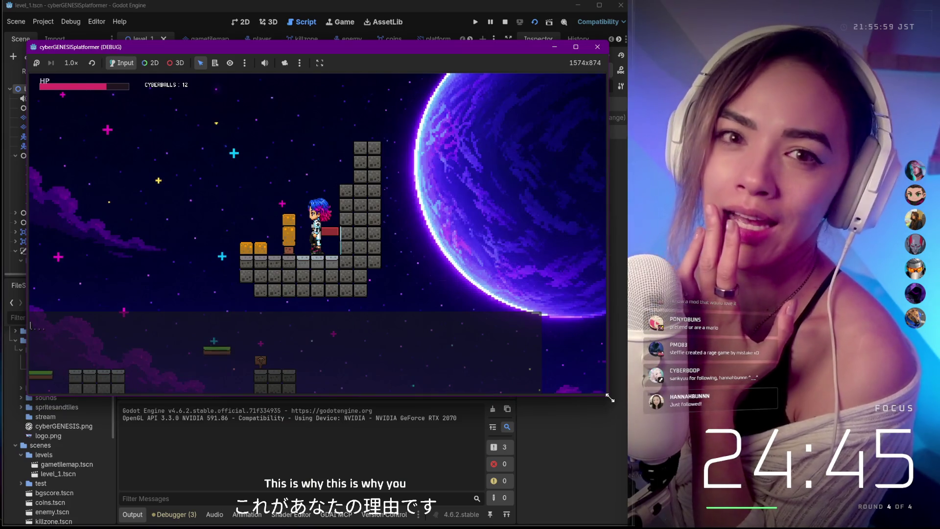
pyautogui.moveTo(610, 398)
pyautogui.mouseDown()
pyautogui.moveTo(562, 326)
pyautogui.moveTo(559, 300)
pyautogui.moveTo(558, 338)
pyautogui.moveTo(576, 368)
pyautogui.moveTo(529, 338)
pyautogui.moveTo(491, 294)
pyautogui.moveTo(537, 375)
pyautogui.mouseUp()
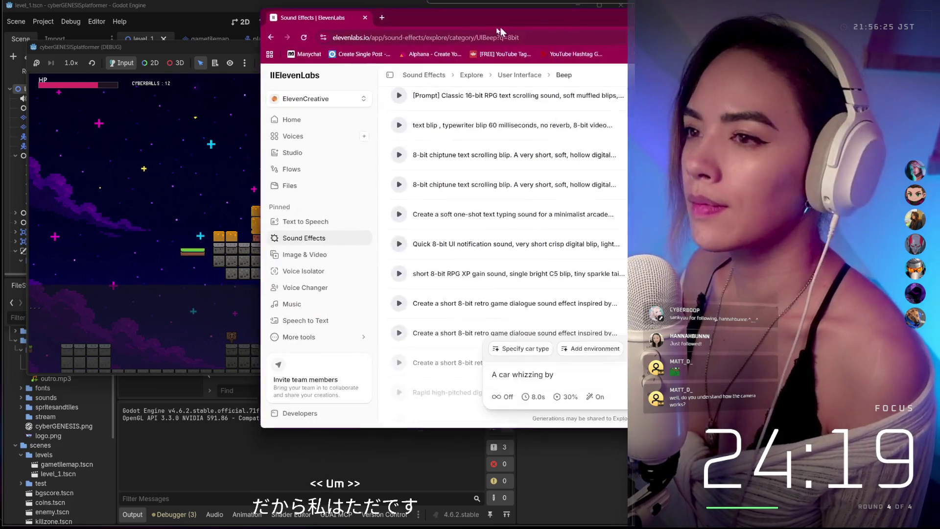
# Bring the ElevenLabs page forward and filter the 8bit power results to Short (under 4s).
pyautogui.moveTo(501, 28)
pyautogui.mouseDown()
pyautogui.moveTo(369, 76)
pyautogui.moveTo(227, 155)
pyautogui.moveTo(0, 217)
pyautogui.mouseUp()
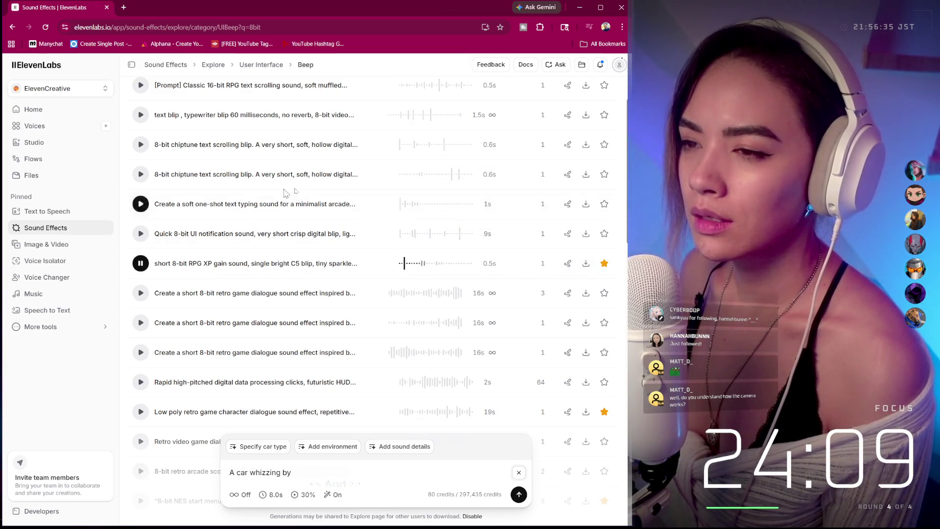
pyautogui.scroll(3, 275, 90)
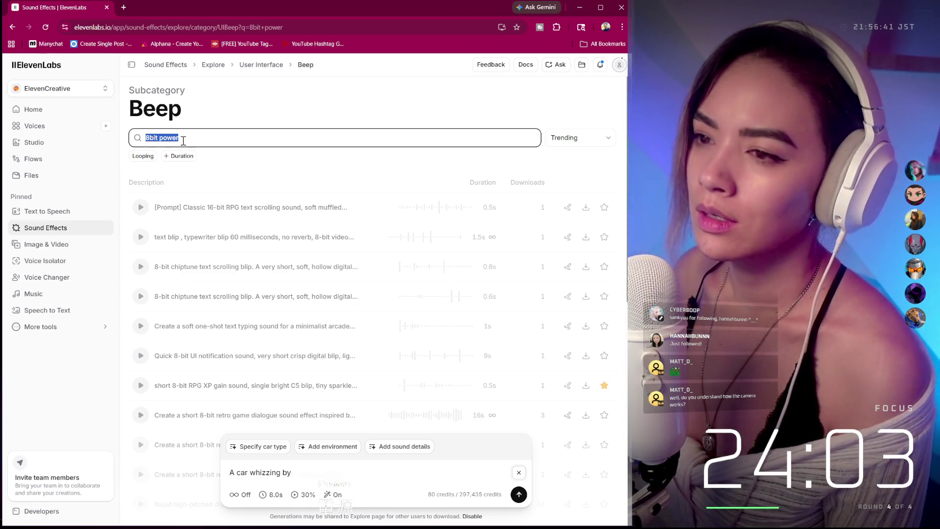
pyautogui.click(182, 158)
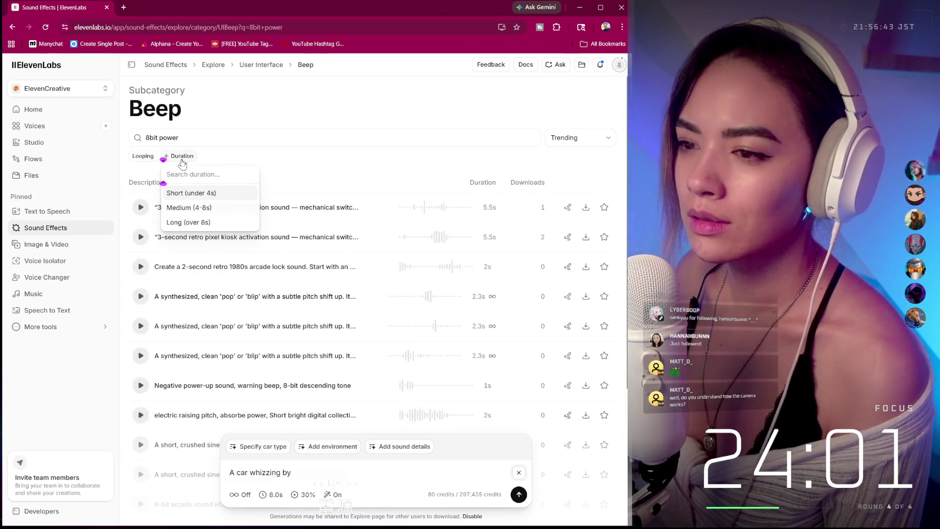
pyautogui.click(194, 194)
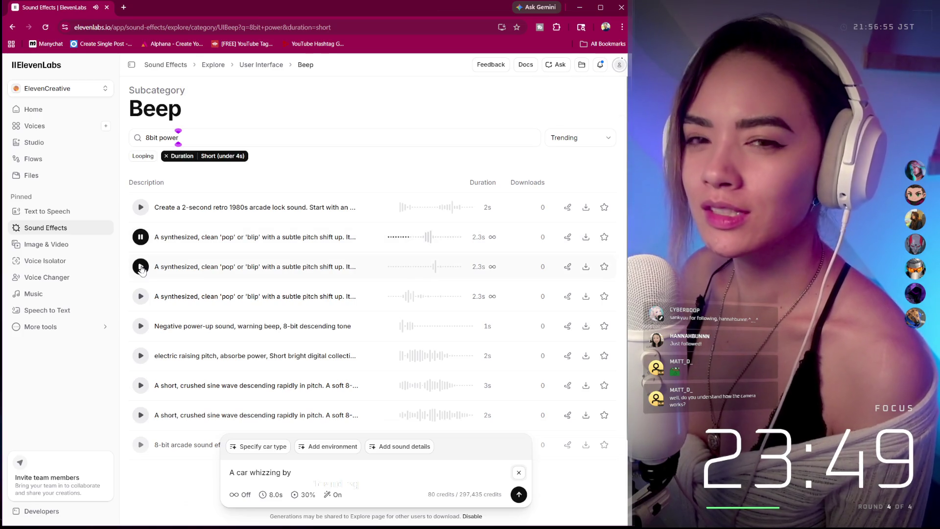
# Preview the synthesized pop sounds and star the Negative power-up sound.
pyautogui.click(141, 267)
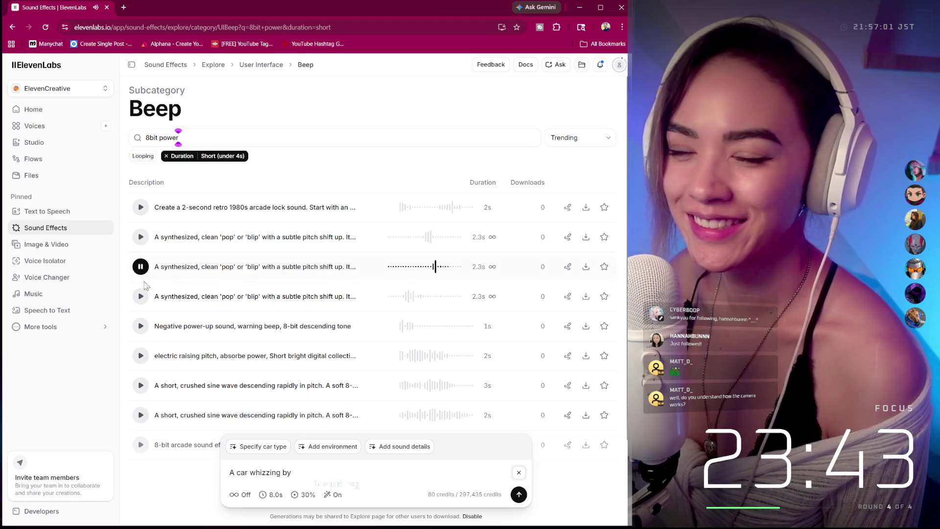
pyautogui.click(141, 297)
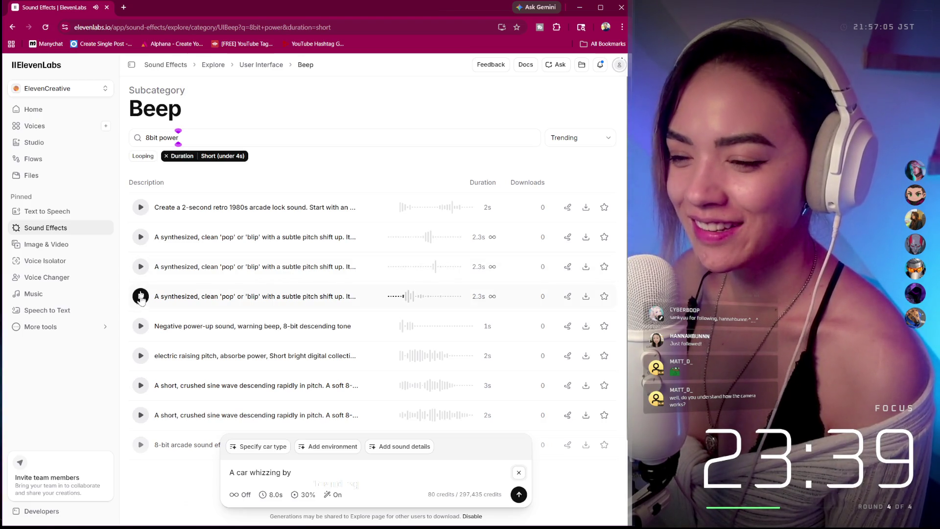
pyautogui.click(140, 327)
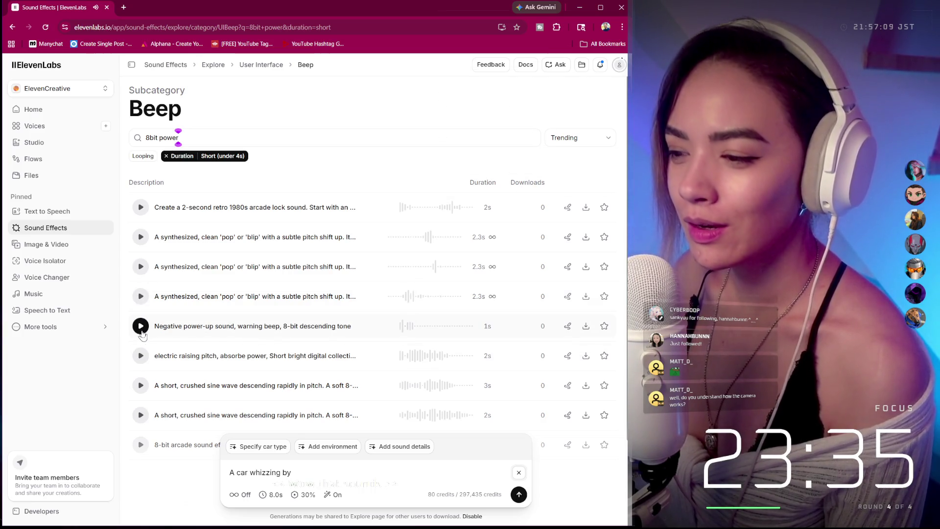
pyautogui.click(141, 327)
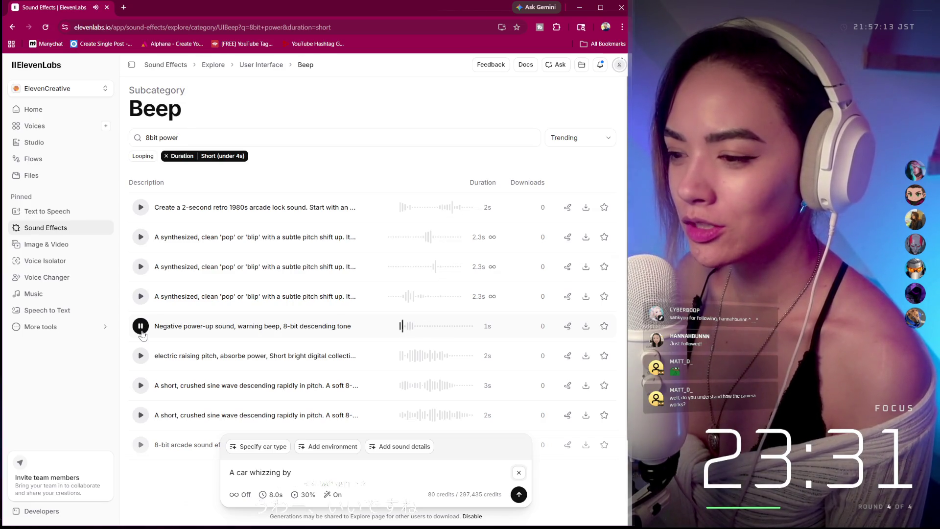
pyautogui.click(605, 326)
# Try downloading the Negative power-up sound as MP3, then reload the page after it fails.
pyautogui.click(585, 327)
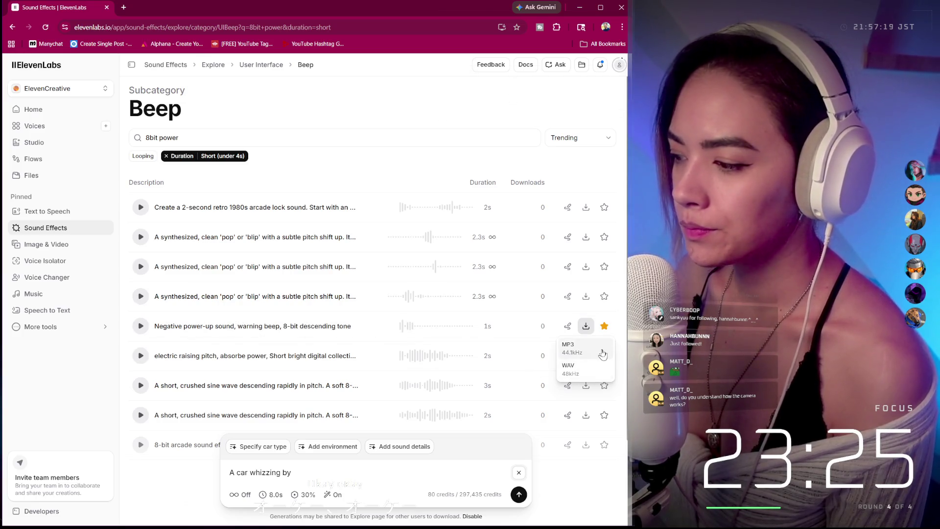
pyautogui.click(579, 358)
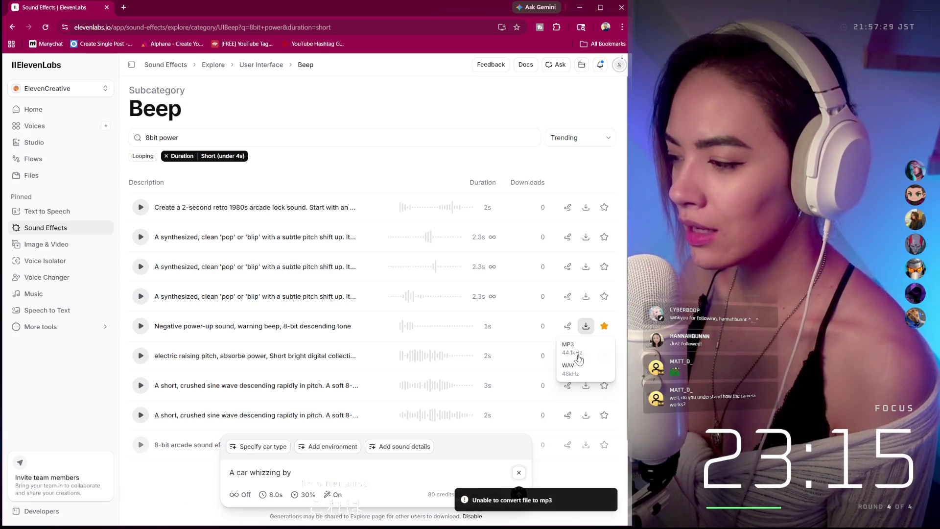
pyautogui.click(580, 355)
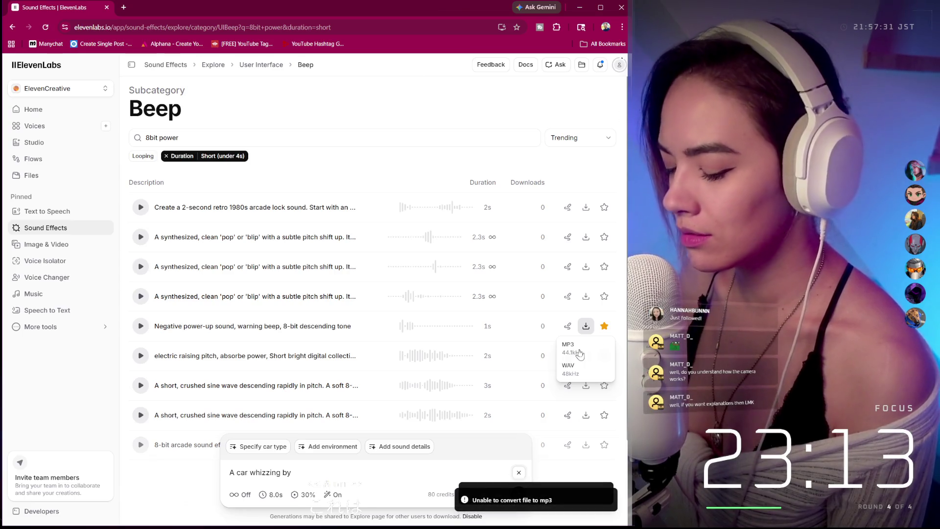
pyautogui.press('F5')
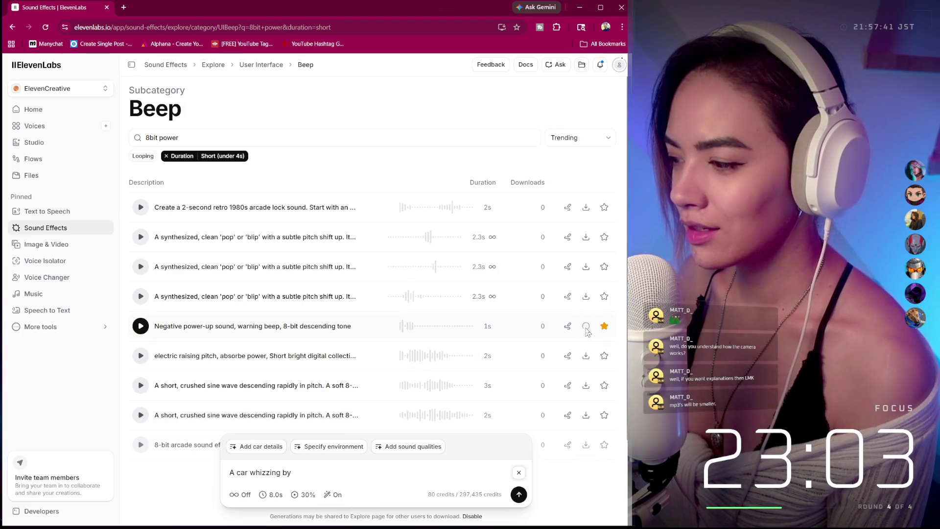
# Download the Negative power-up sound as an MP3.
pyautogui.click(586, 326)
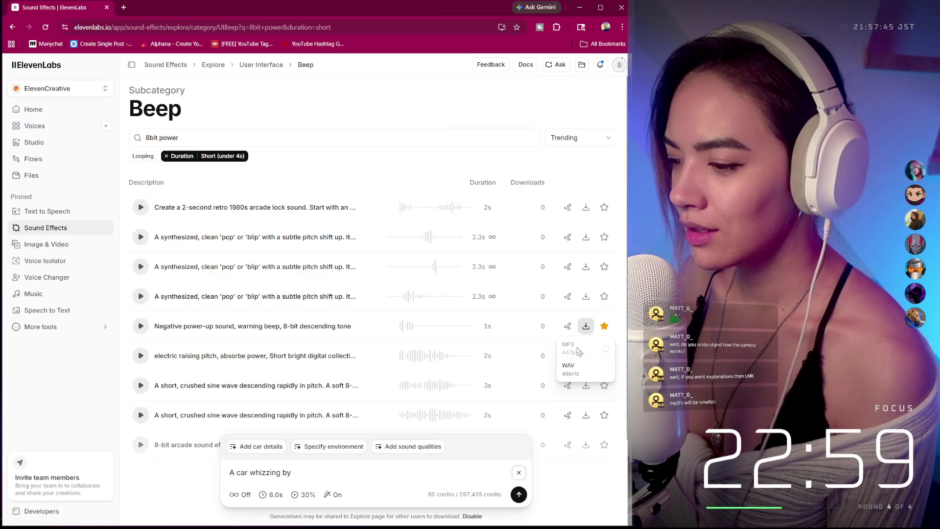
pyautogui.click(578, 350)
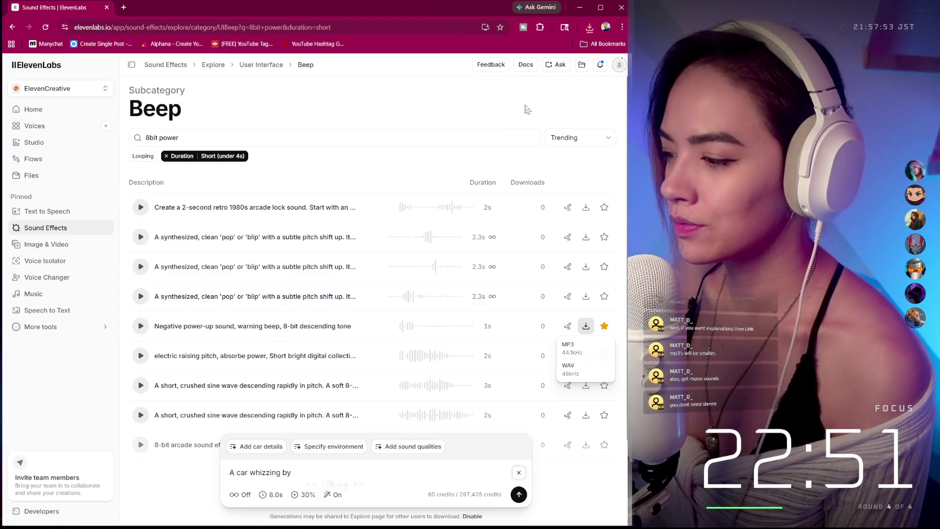
pyautogui.click(528, 110)
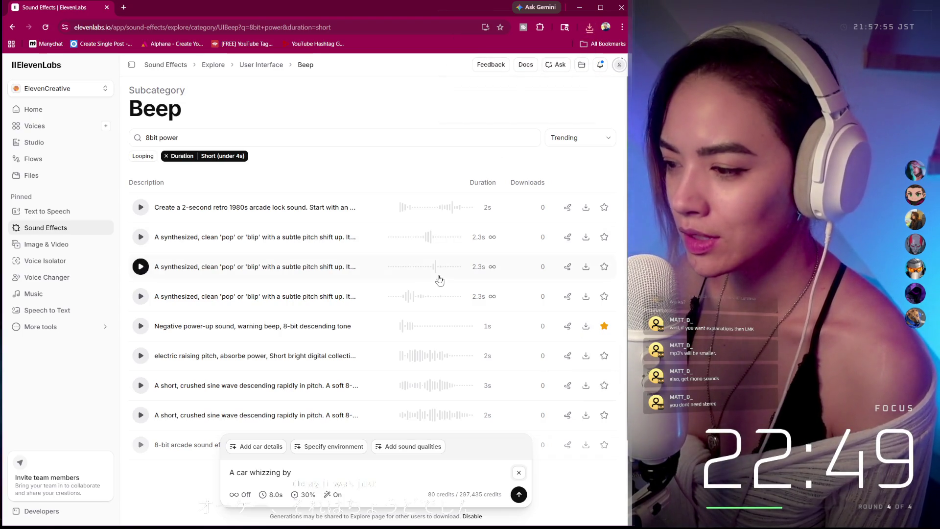
# Preview and star the electric raising pitch sound, preview the crushed sine wave, and check downloads.
pyautogui.click(141, 356)
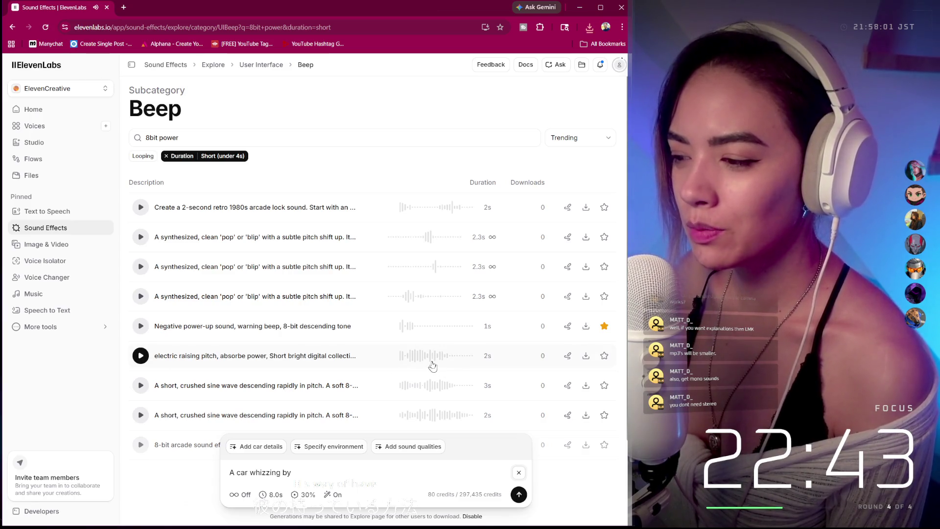
pyautogui.click(141, 355)
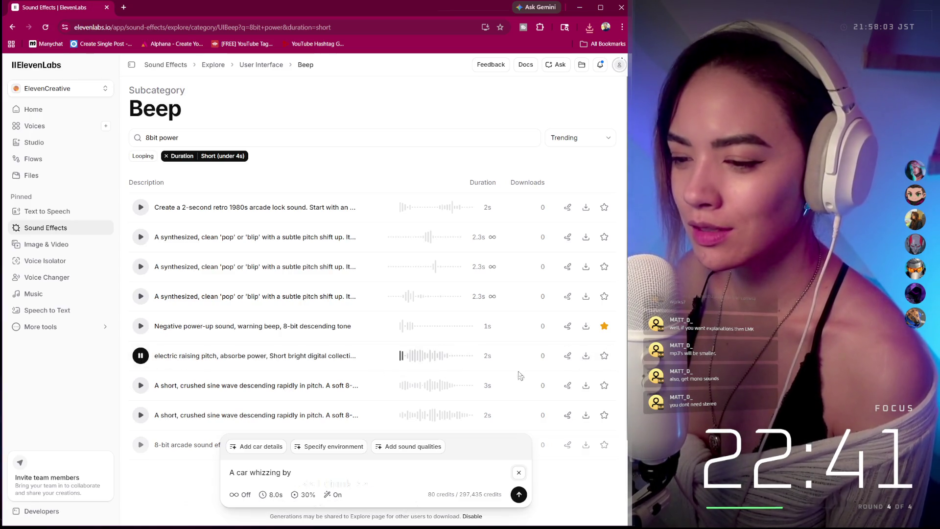
pyautogui.click(604, 356)
pyautogui.scroll(-2, 142, 311)
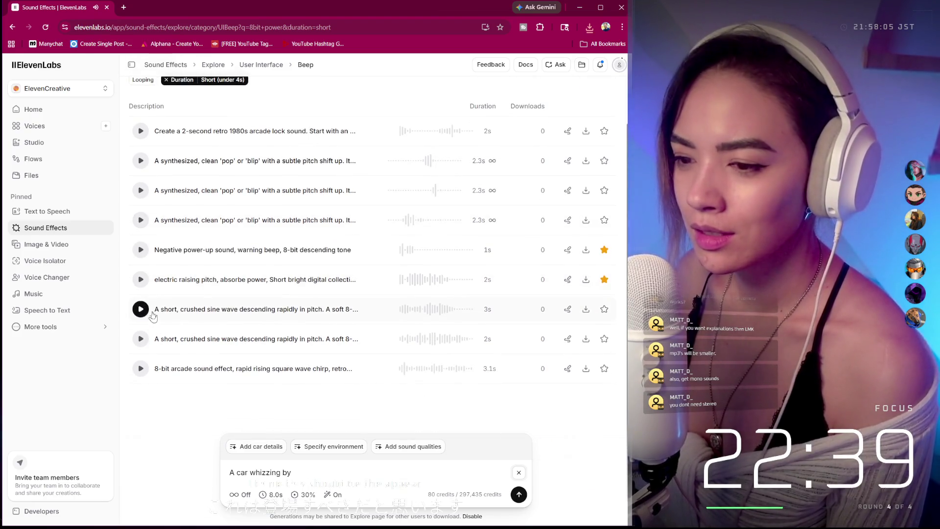
pyautogui.click(146, 314)
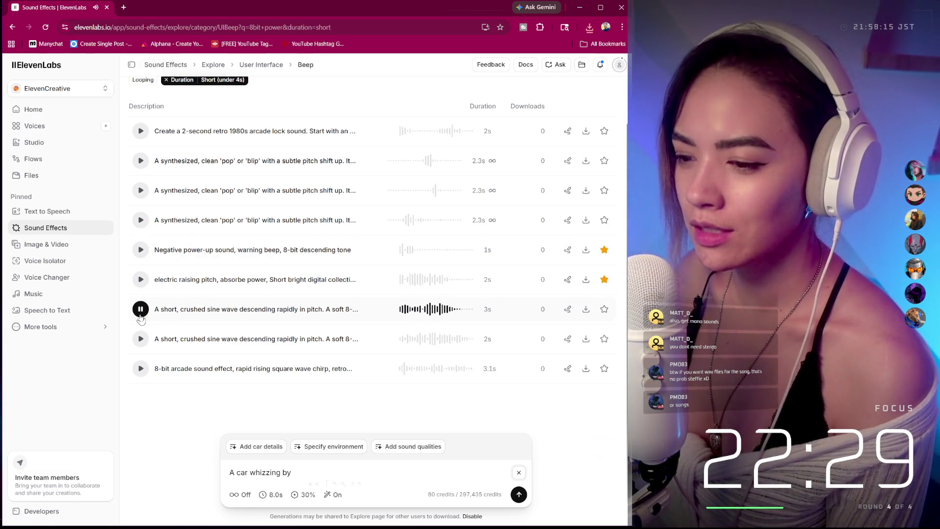
pyautogui.click(586, 309)
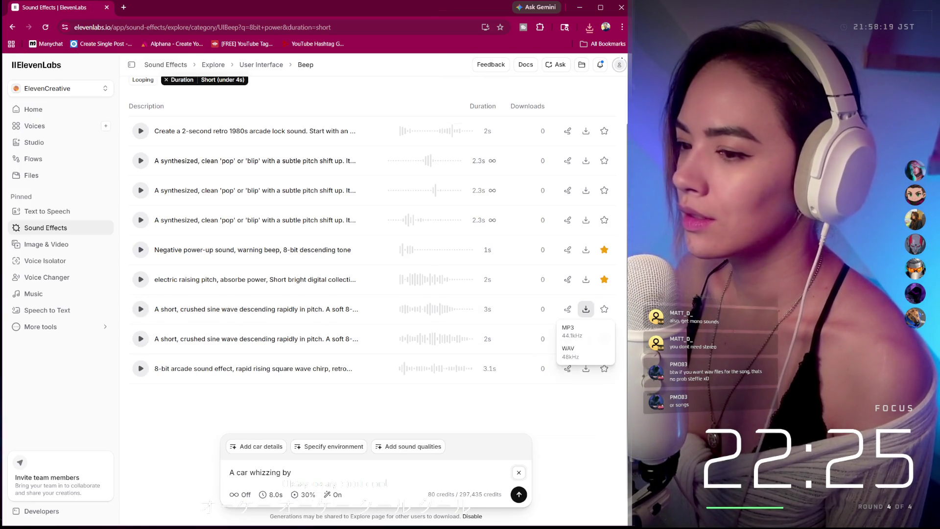
pyautogui.click(590, 27)
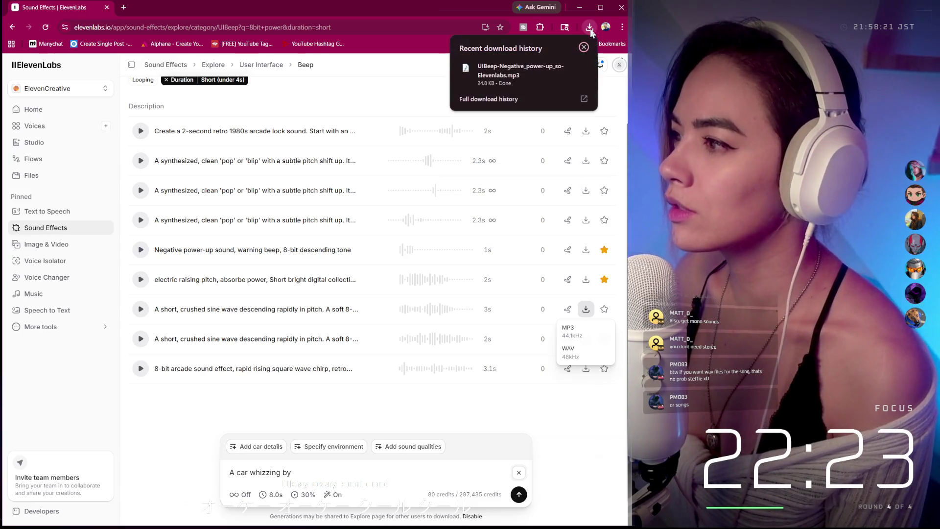
pyautogui.click(492, 100)
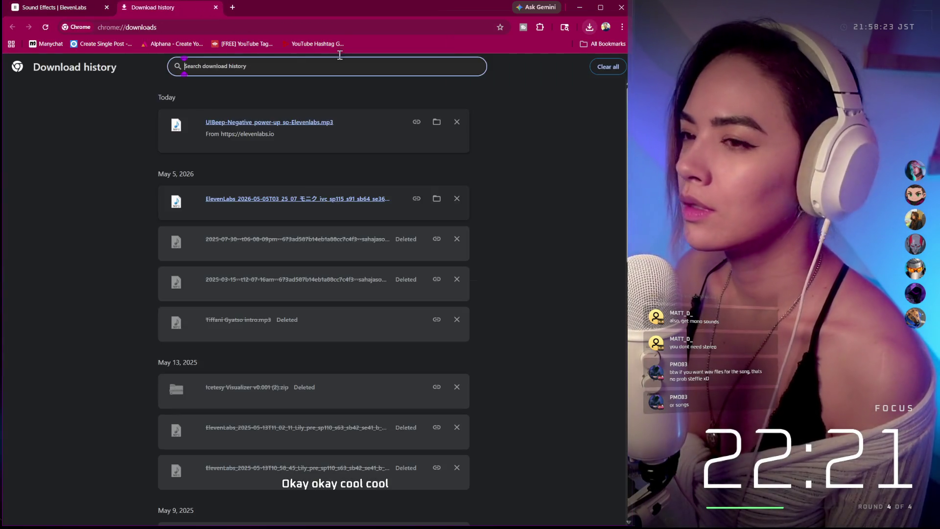
pyautogui.click(436, 122)
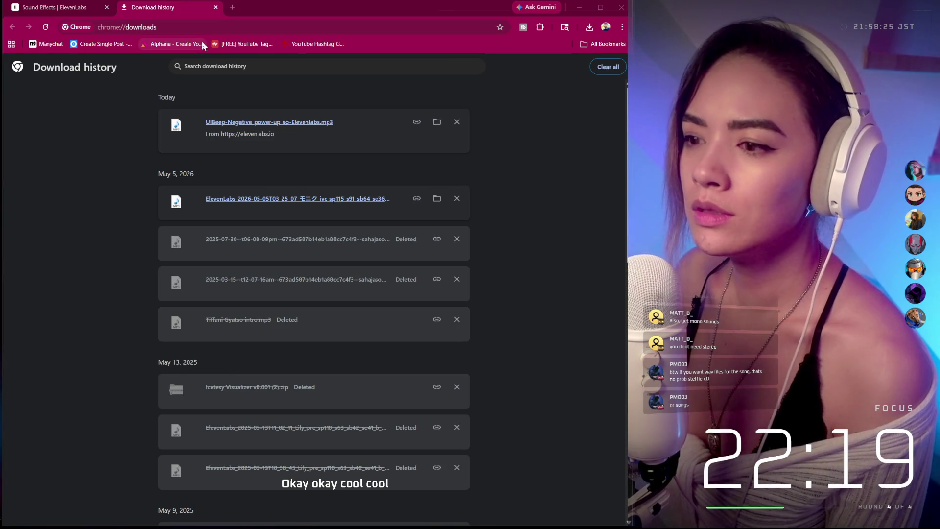
pyautogui.click(215, 8)
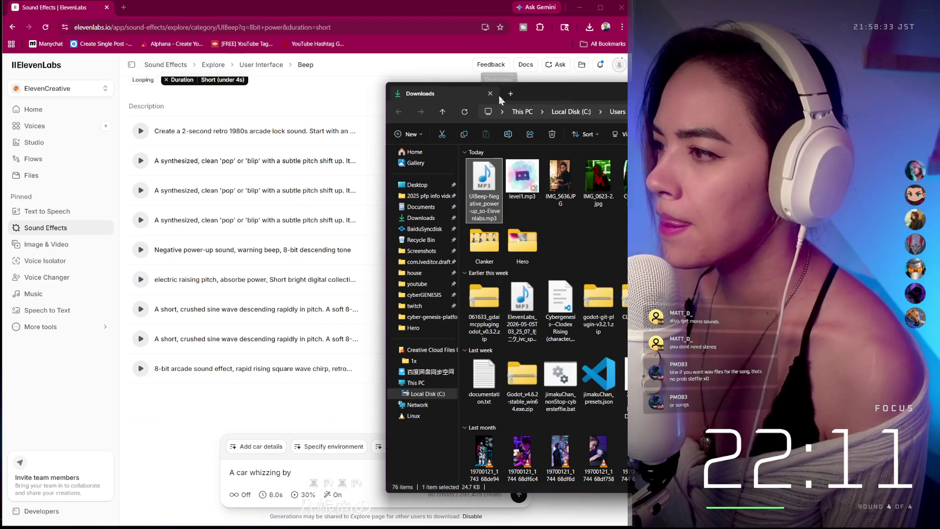
pyautogui.moveTo(441, 93); pyautogui.dragTo(686, 93)
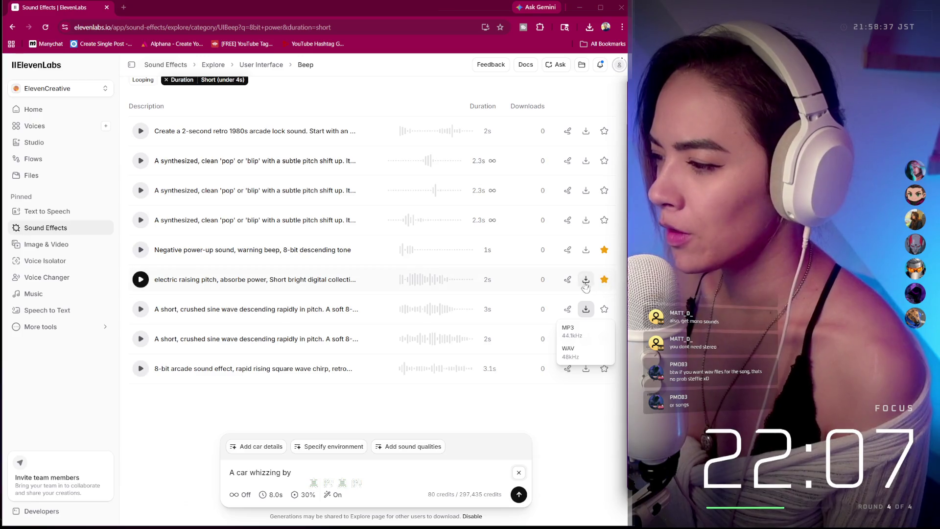
# Replay the electric raising pitch and Negative power-up sounds, then download Negative power-up as MP3.
pyautogui.click(141, 309)
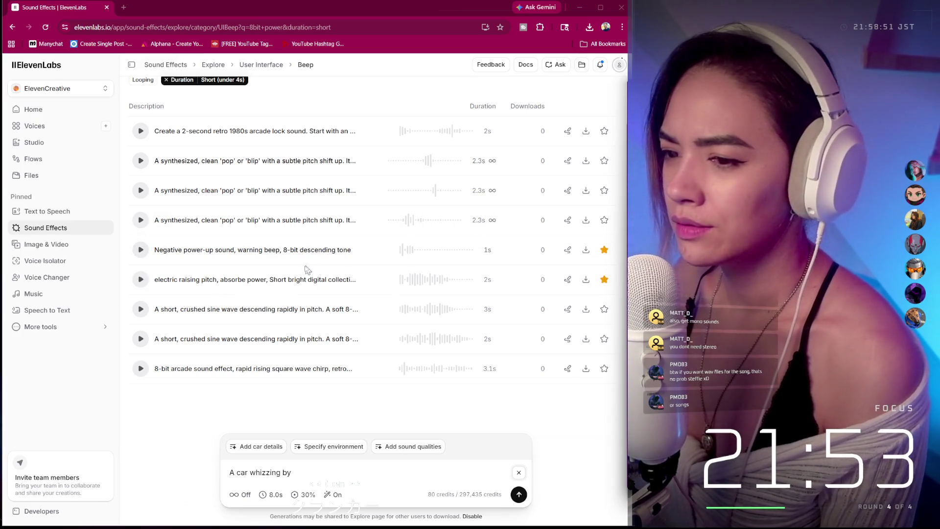
pyautogui.click(140, 253)
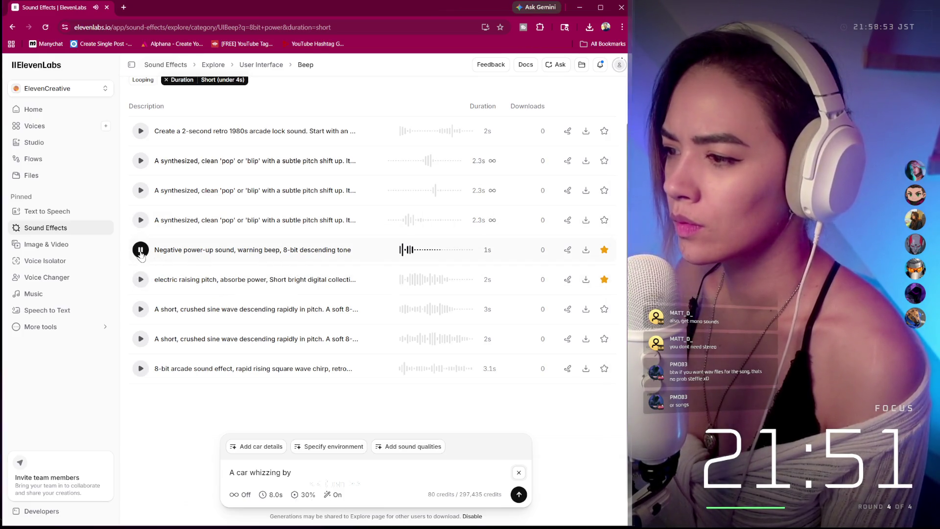
pyautogui.click(586, 250)
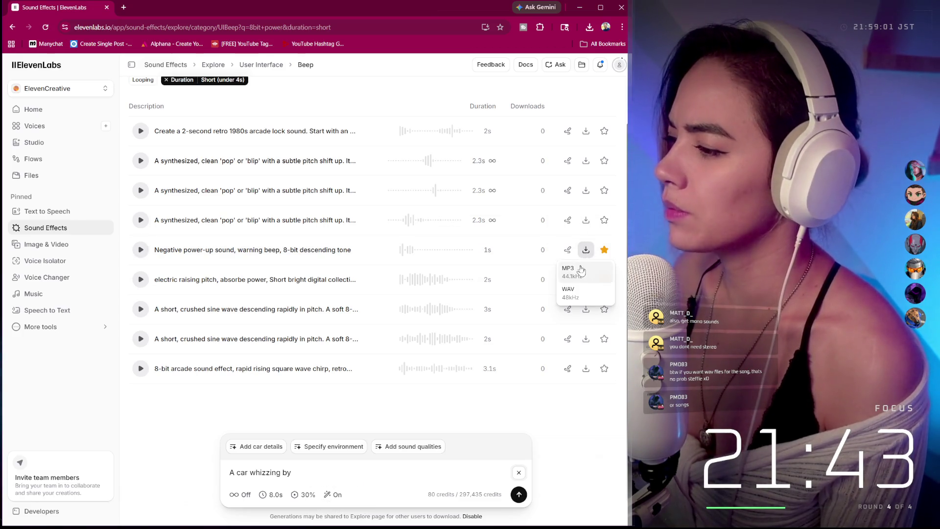
pyautogui.click(572, 271)
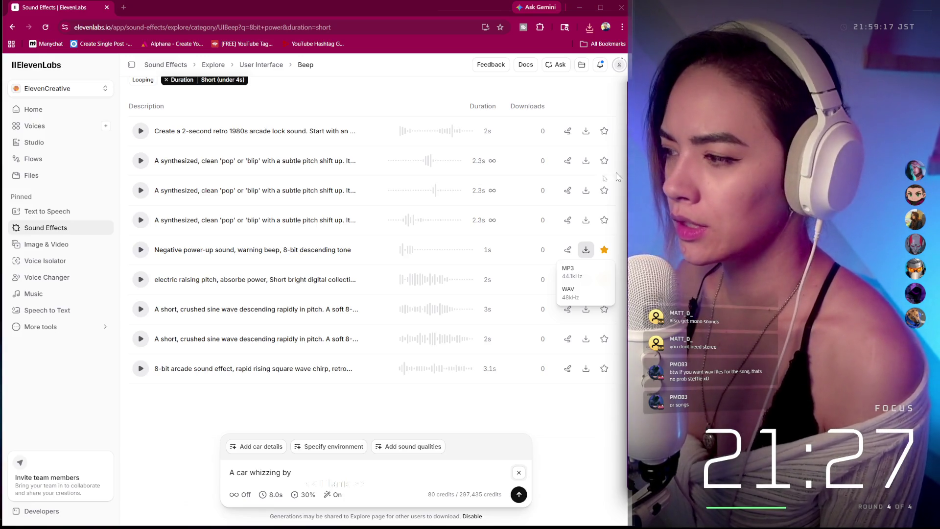
pyautogui.click(563, 419)
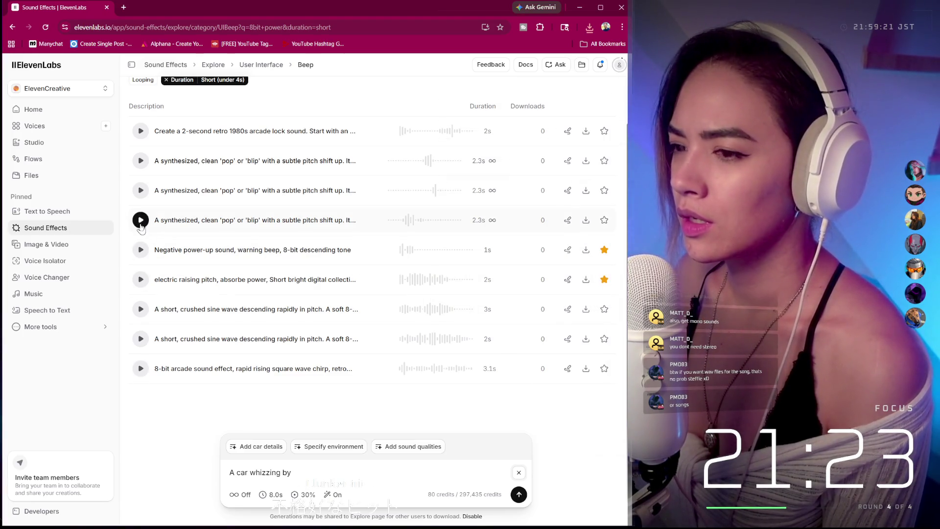
# Preview the 3-second and 2-second crushed sine wave sounds, then select the search phrase.
pyautogui.scroll(2, 206, 227)
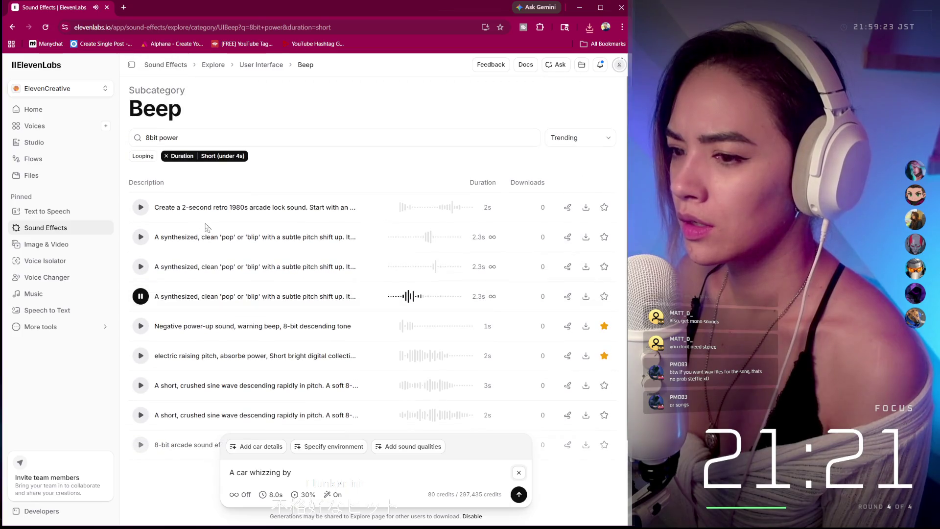
pyautogui.scroll(-2, 191, 238)
pyautogui.scroll(2, 196, 247)
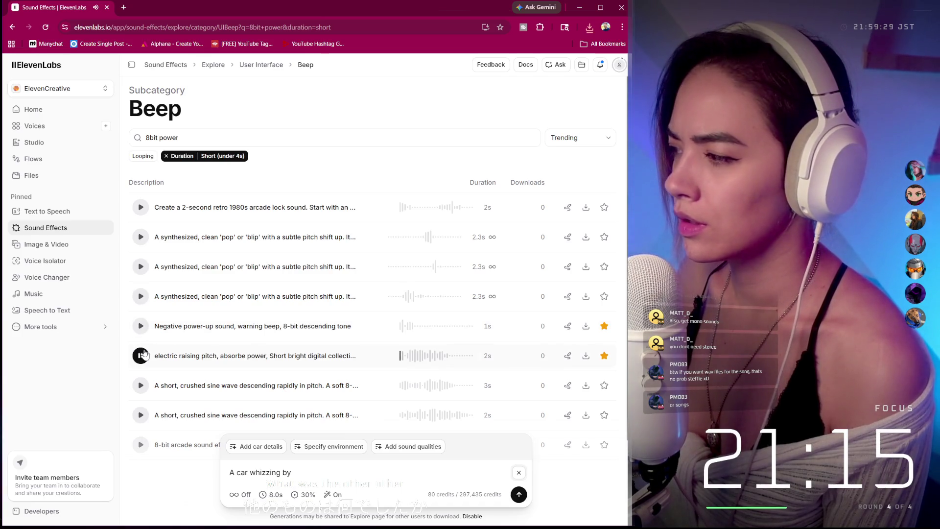
pyautogui.click(140, 386)
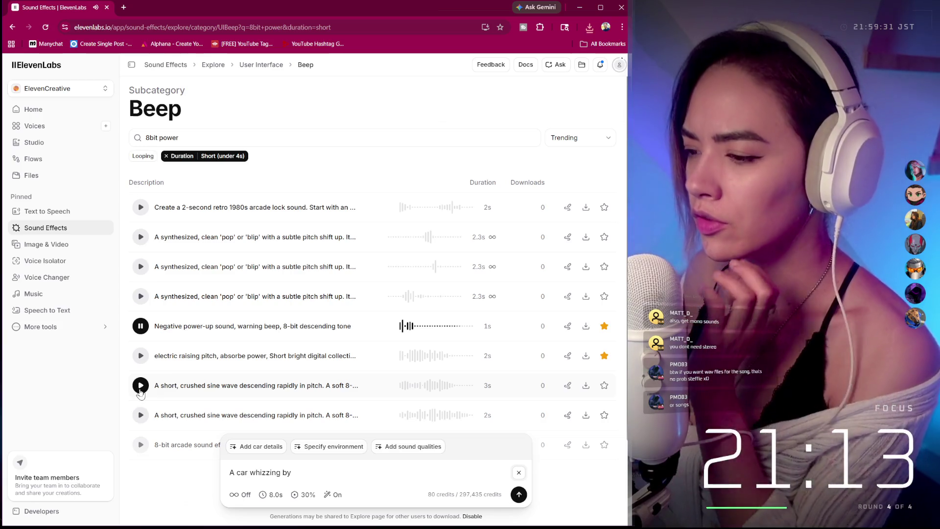
pyautogui.scroll(-1, 140, 391)
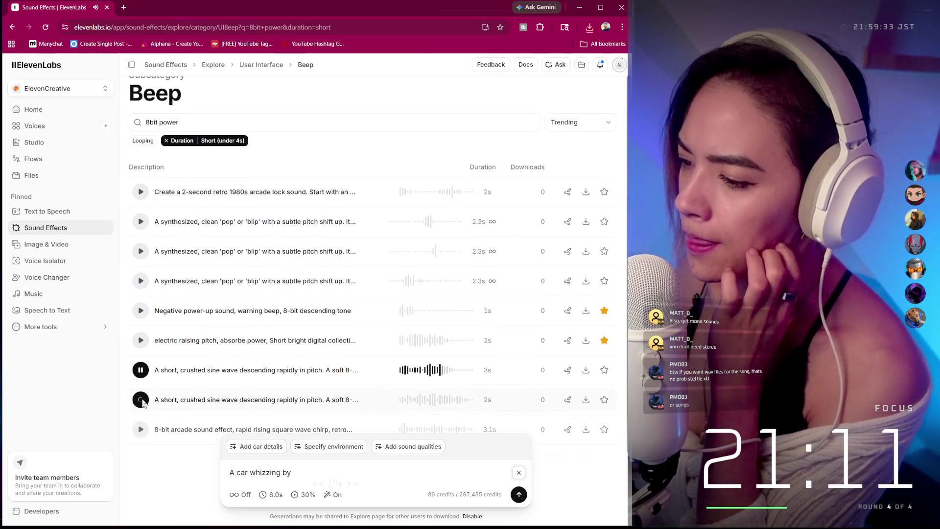
pyautogui.click(142, 391)
pyautogui.scroll(-1, 144, 402)
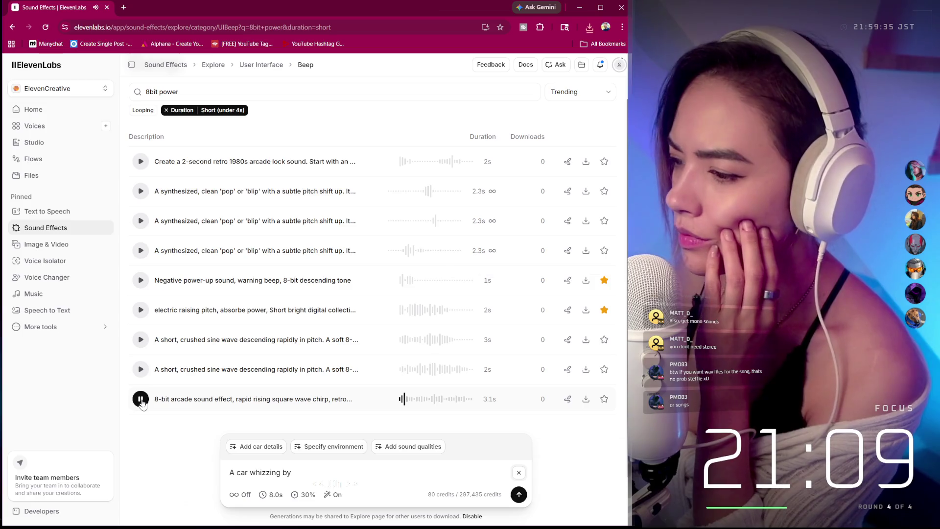
pyautogui.scroll(2, 245, 225)
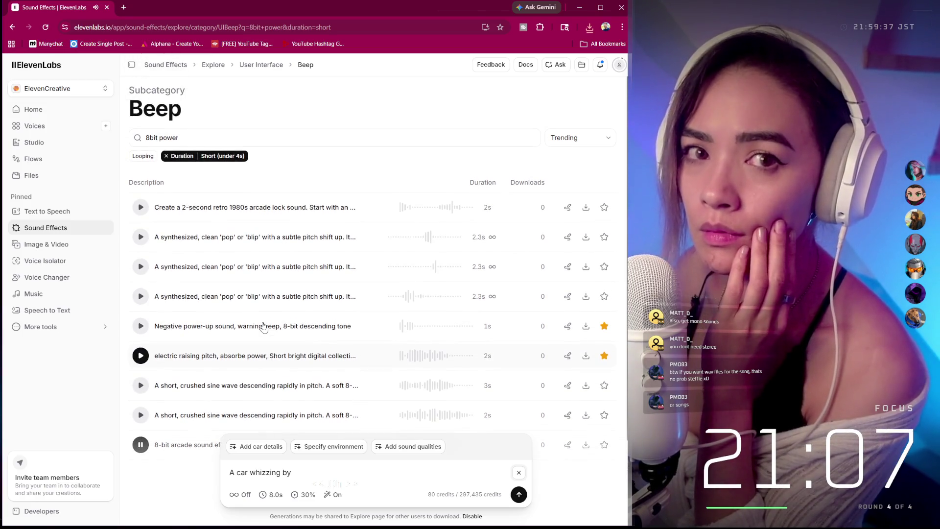
pyautogui.moveTo(176, 138); pyautogui.dragTo(154, 139)
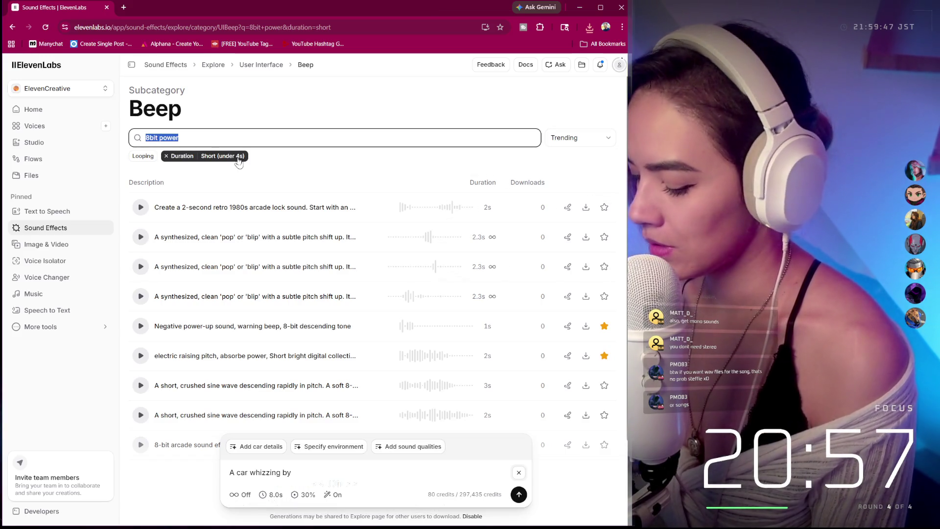
# Search the Beep library for '8bit power up' and preview the electric raising pitch sound.
pyautogui.write('8bit')
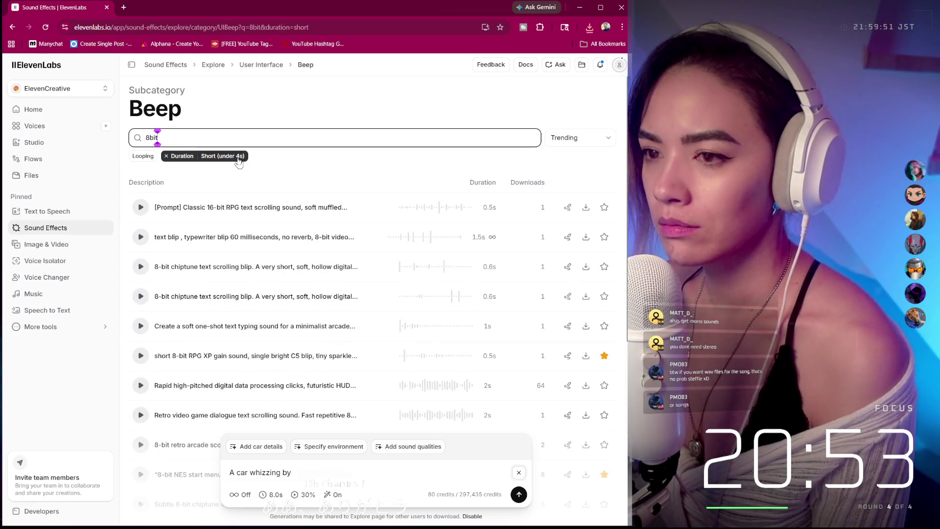
pyautogui.write(' pwoer')
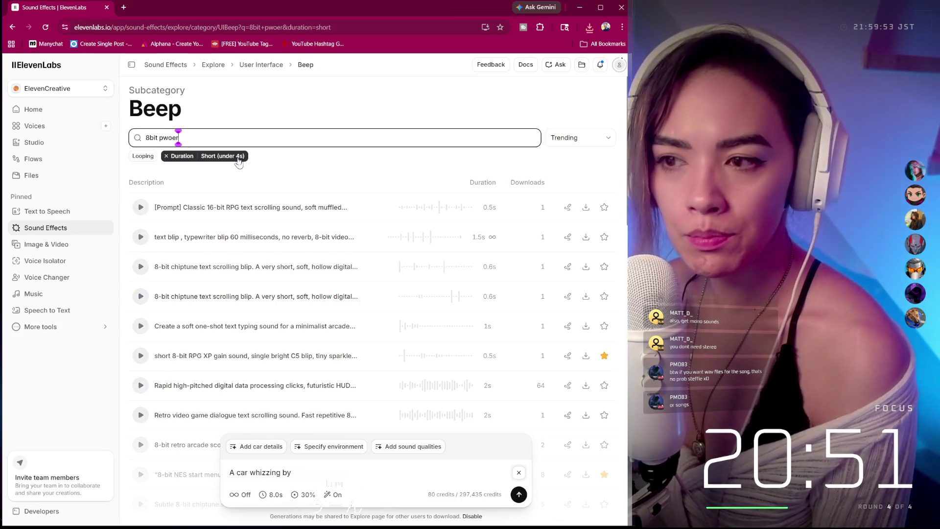
pyautogui.press('BackSpace')
pyautogui.press('BackSpace')
pyautogui.press('BackSpace')
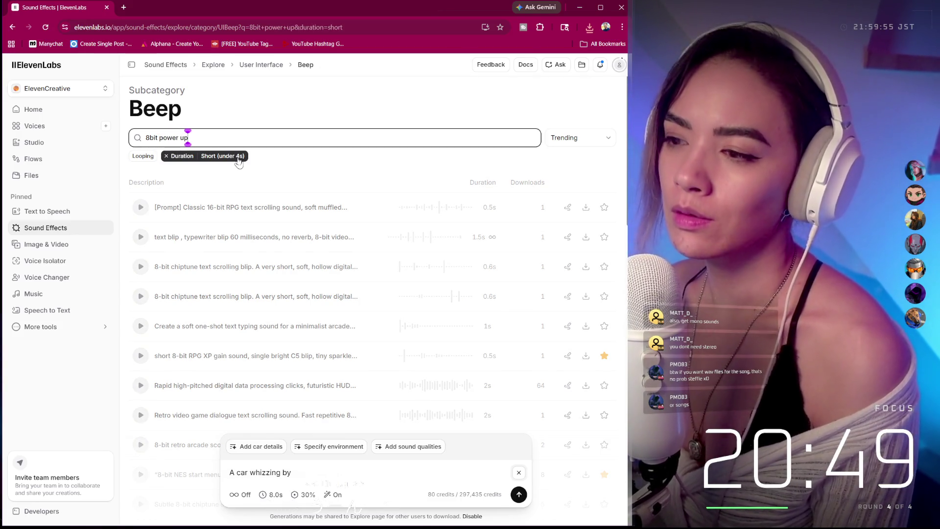
pyautogui.click(147, 211)
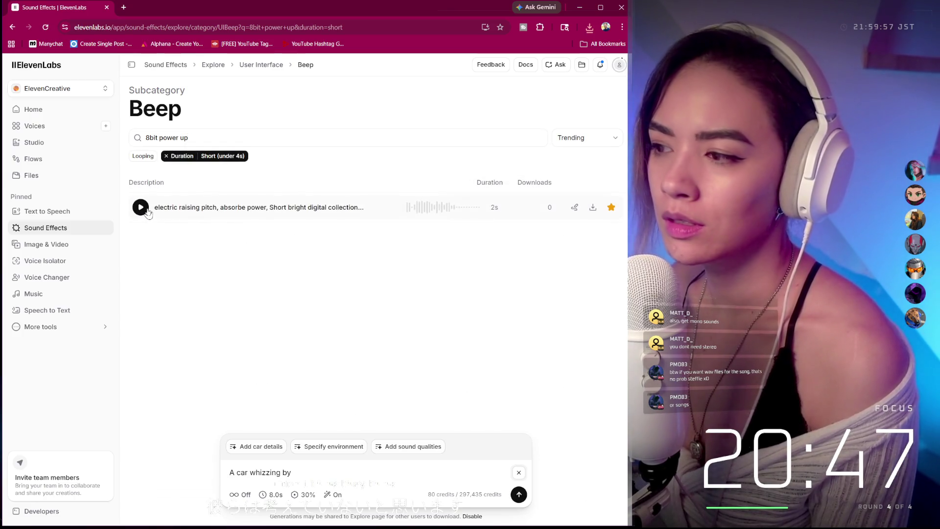
# Replace the search with 'energy blast'.
pyautogui.tripleClick(213, 138)
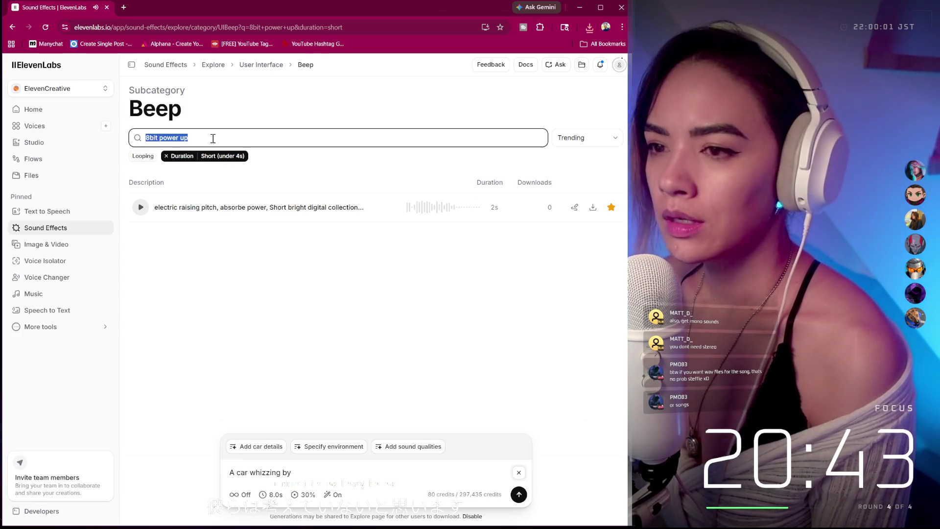
pyautogui.write('energy bla')
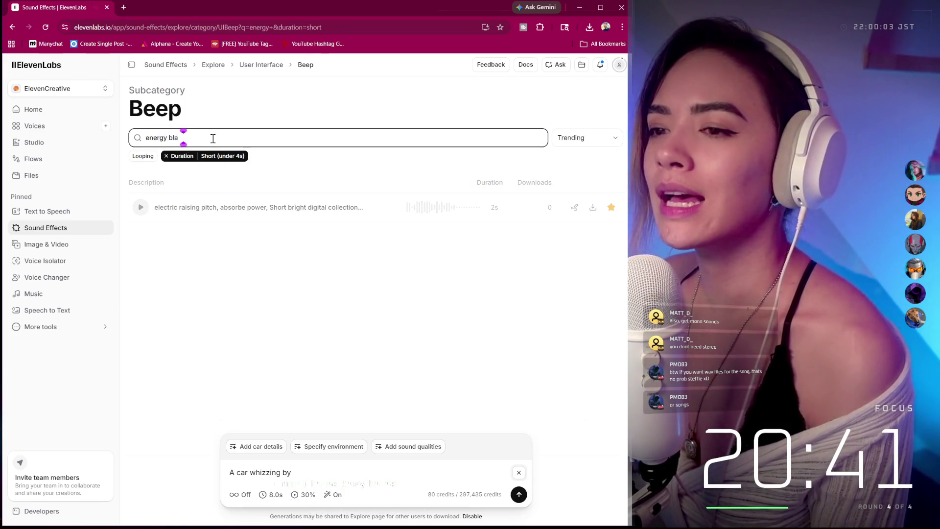
pyautogui.write('wsst')
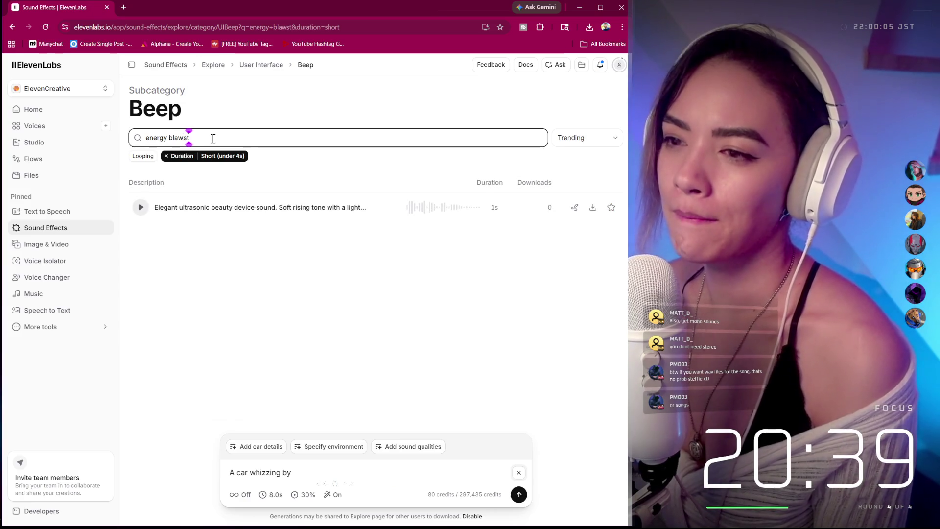
pyautogui.press('BackSpace')
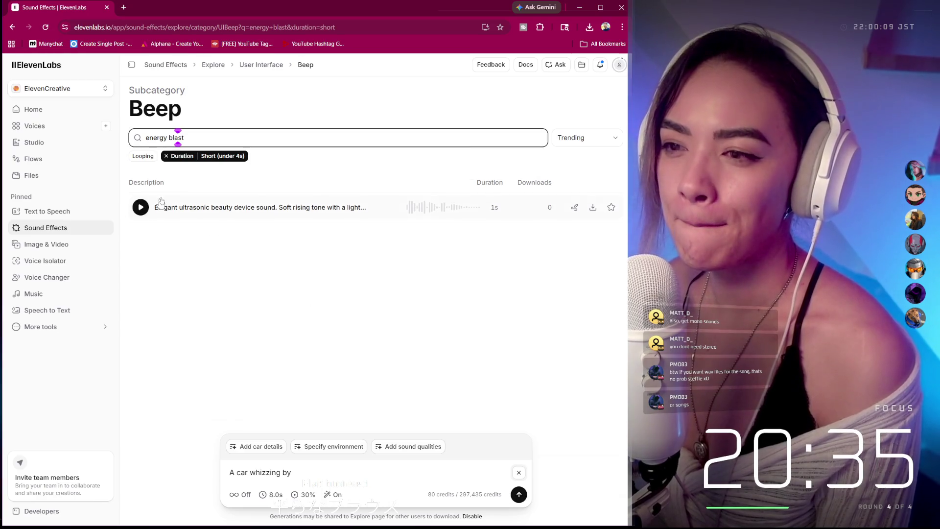
# Clear the search query and remove the Short duration filter.
pyautogui.hotkey('ctrl', 'a')
pyautogui.press('BackSpace')
pyautogui.click(166, 156)
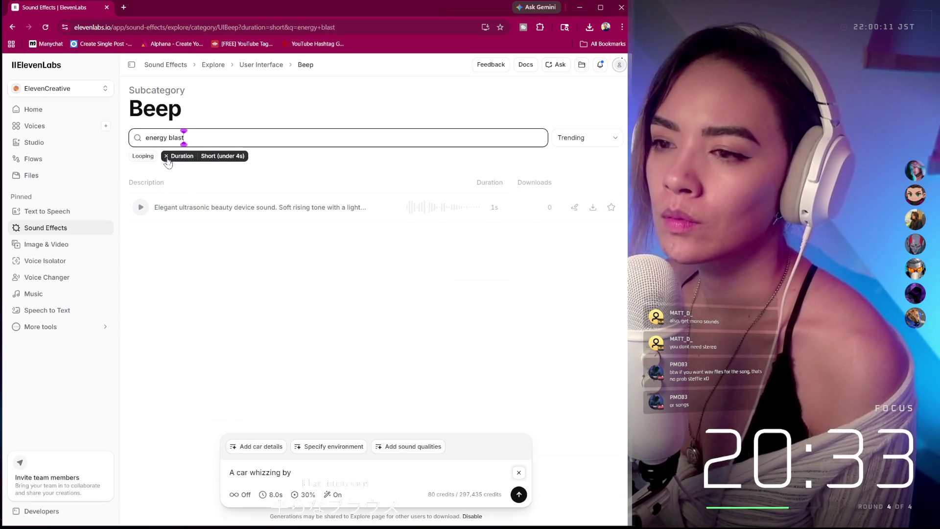
pyautogui.click(198, 138)
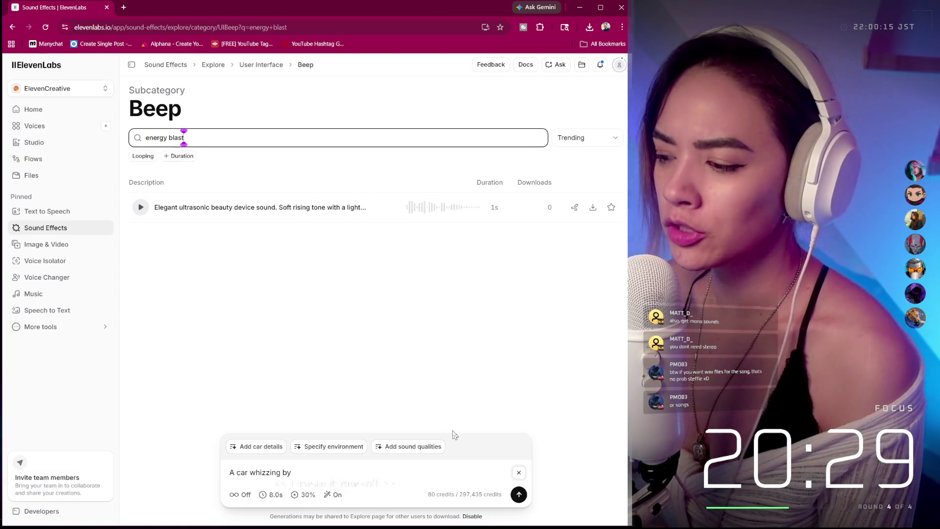
pyautogui.hotkey('ctrl', 'a')
pyautogui.press('BackSpace')
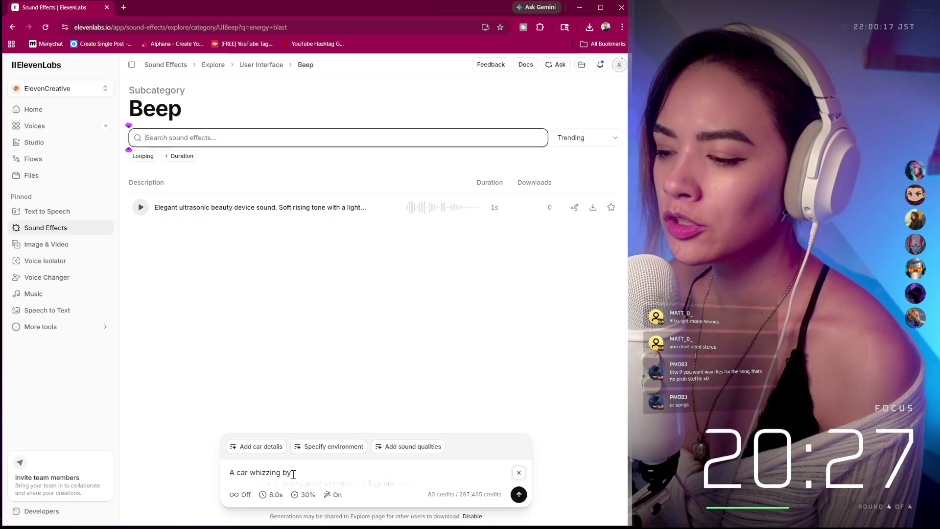
# Generate sounds from the prompt '8bit energy blast' with a 1.5-second duration.
pyautogui.tripleClick(293, 474)
pyautogui.write('8b')
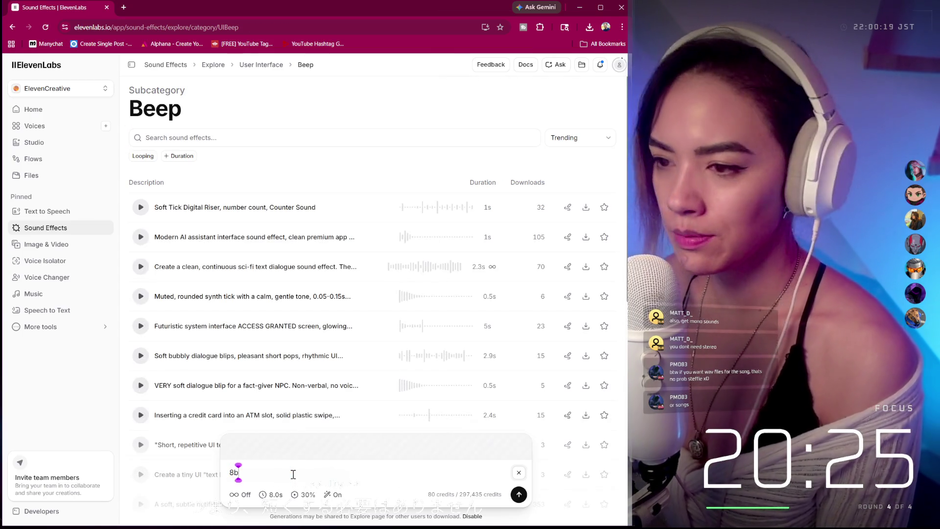
pyautogui.write('it energy blast')
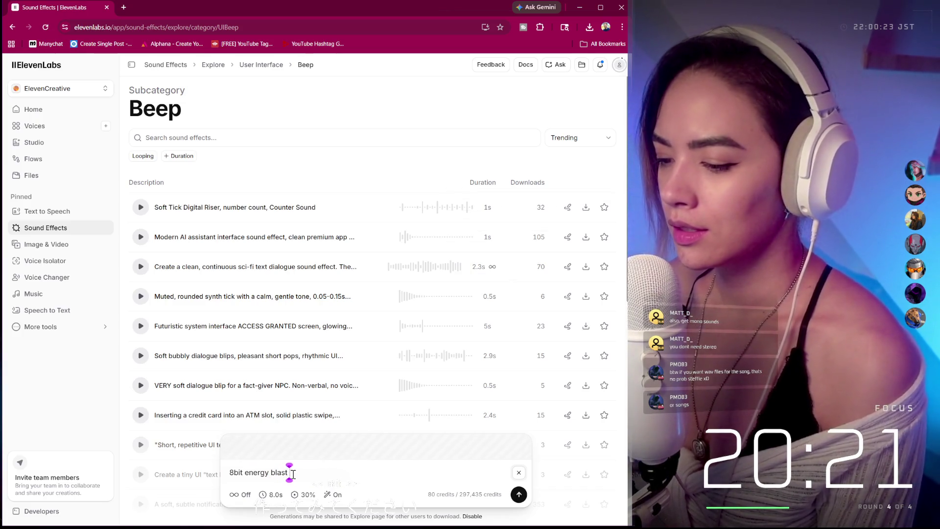
pyautogui.click(276, 495)
pyautogui.moveTo(263, 474); pyautogui.dragTo(232, 476)
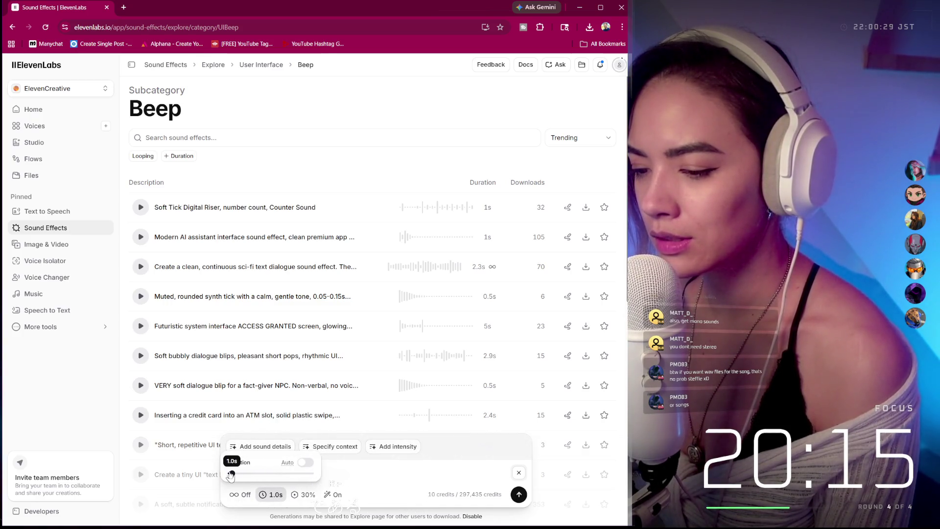
pyautogui.moveTo(232, 476); pyautogui.dragTo(234, 476)
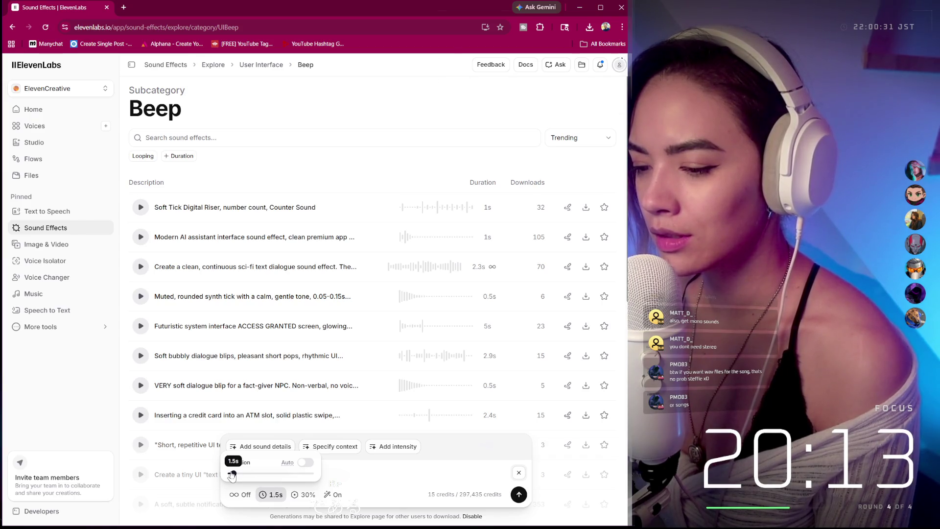
pyautogui.click(521, 497)
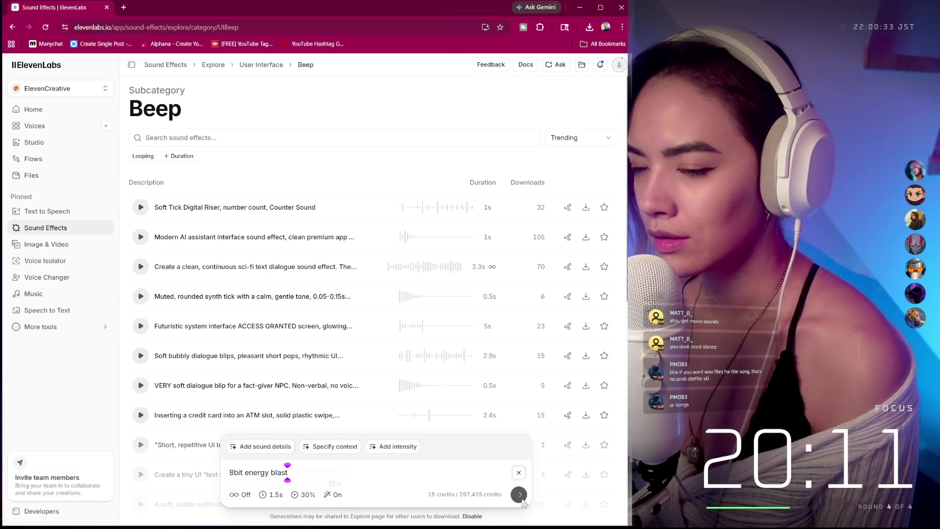
pyautogui.click(307, 496)
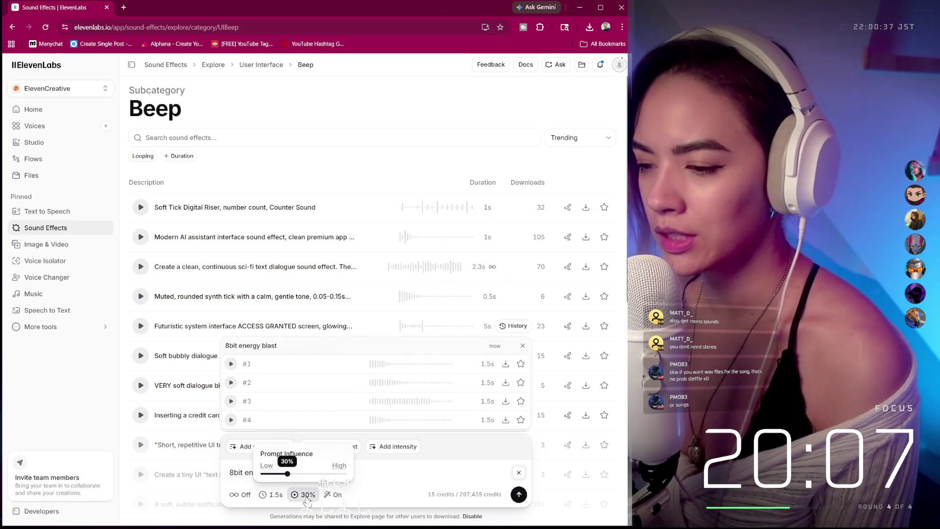
# Compare the four 1.5s energy blast variations and set the next generation length to 1.0 seconds.
pyautogui.click(230, 363)
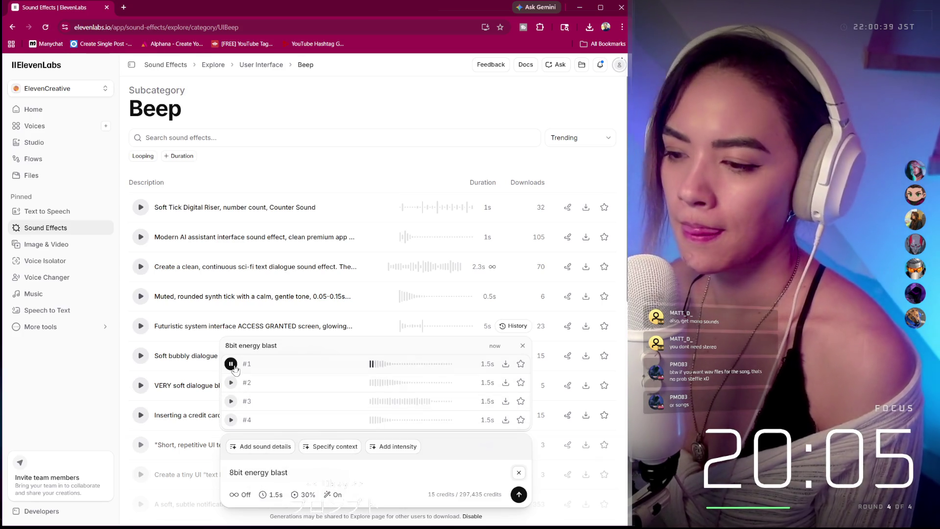
pyautogui.click(232, 382)
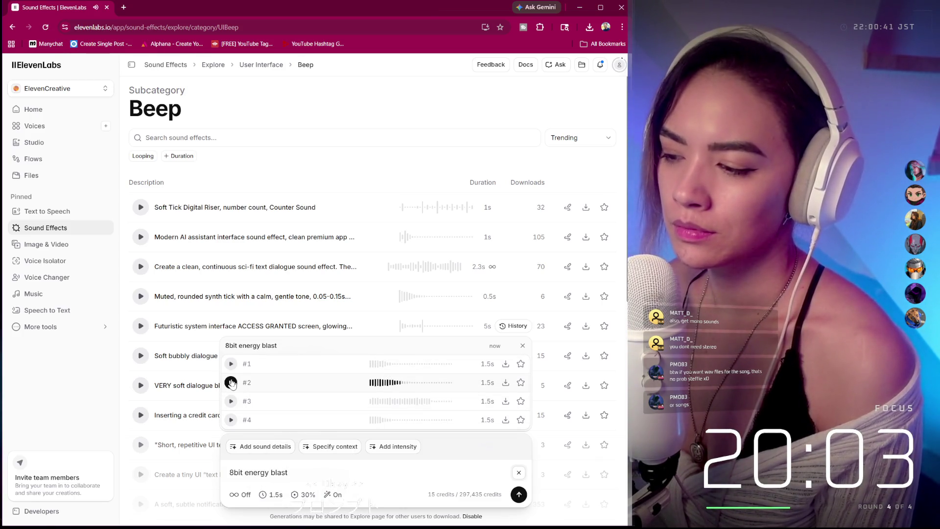
pyautogui.click(232, 401)
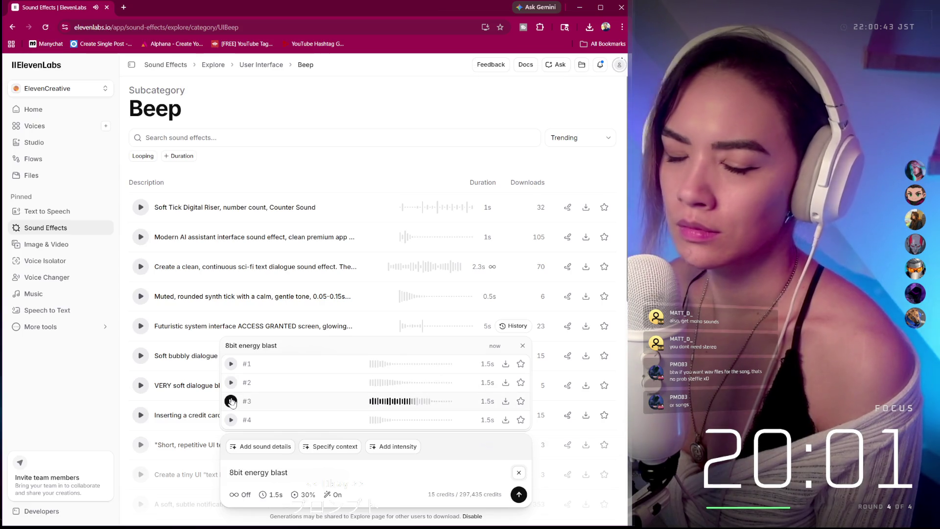
pyautogui.click(231, 420)
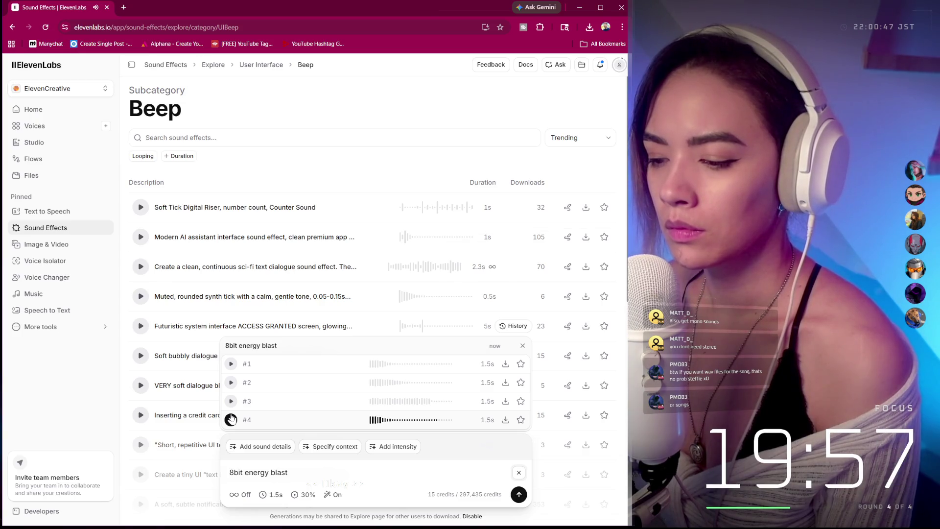
pyautogui.click(231, 364)
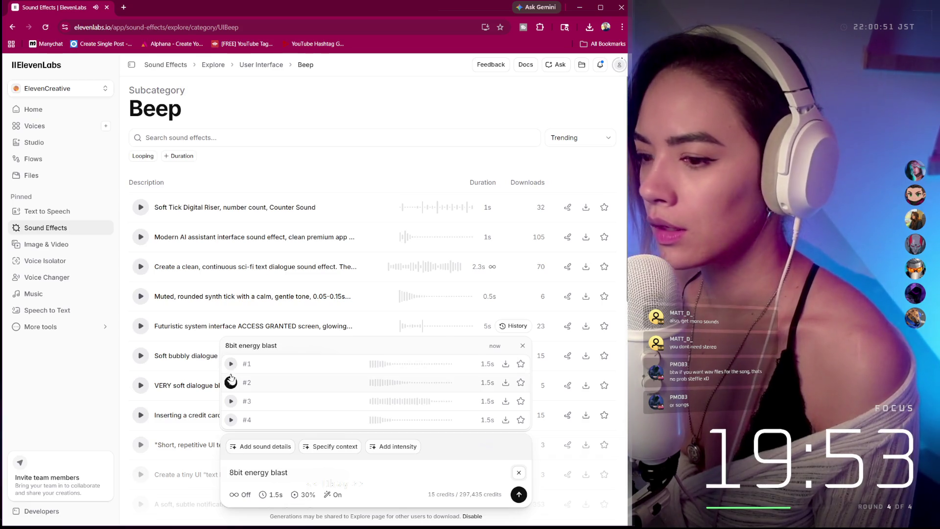
pyautogui.click(231, 381)
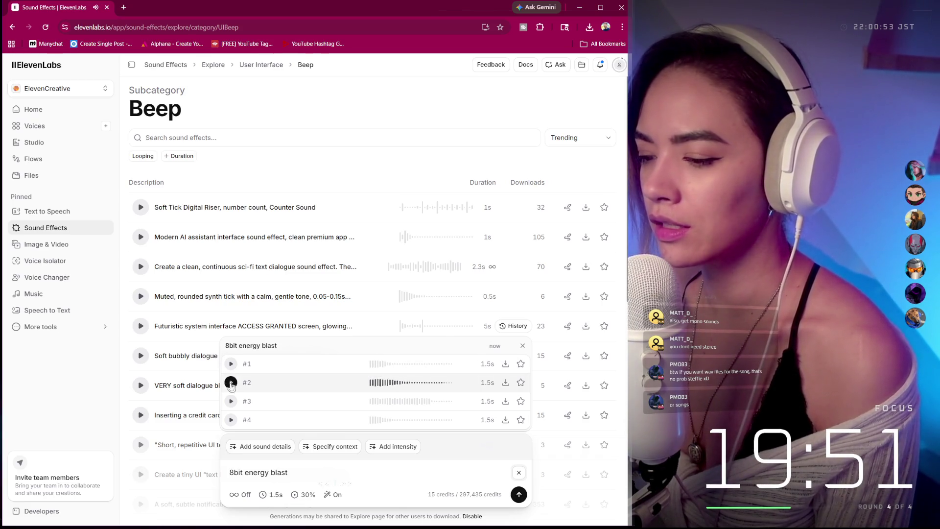
pyautogui.click(272, 495)
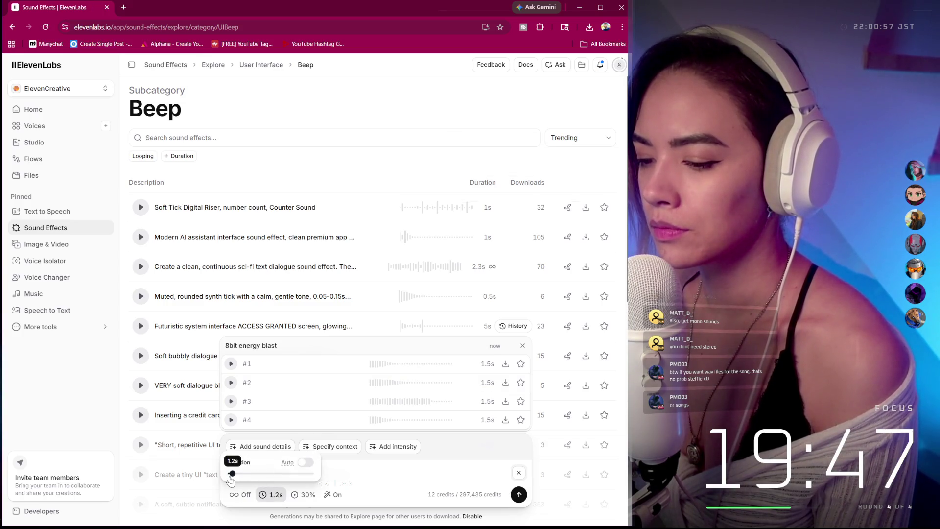
pyautogui.click(357, 475)
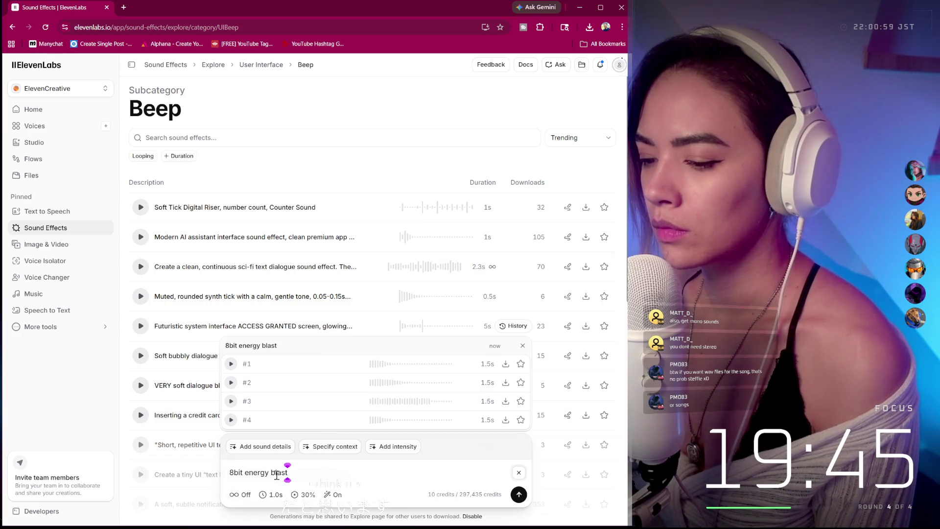
# Revise the prompt to '8bit quick fire energy blast' and generate four 1.0s variations.
pyautogui.click(246, 472)
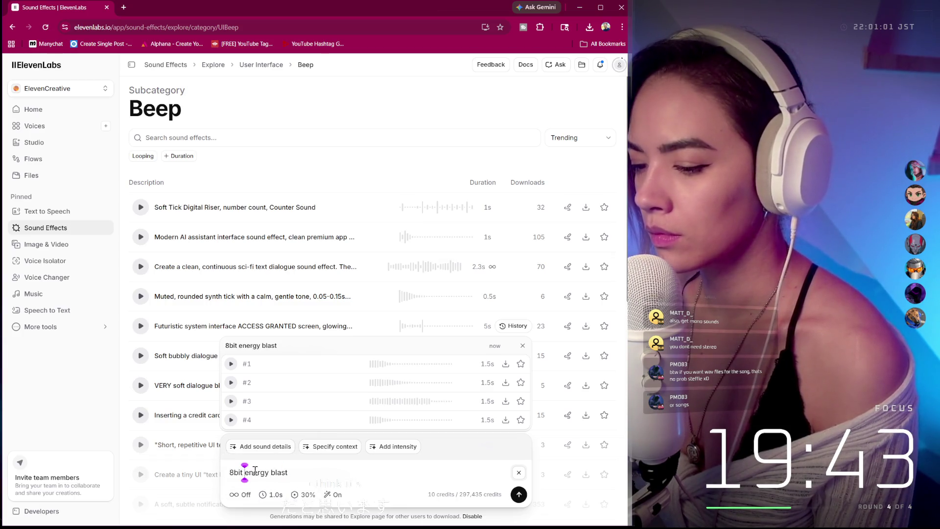
pyautogui.write('fire')
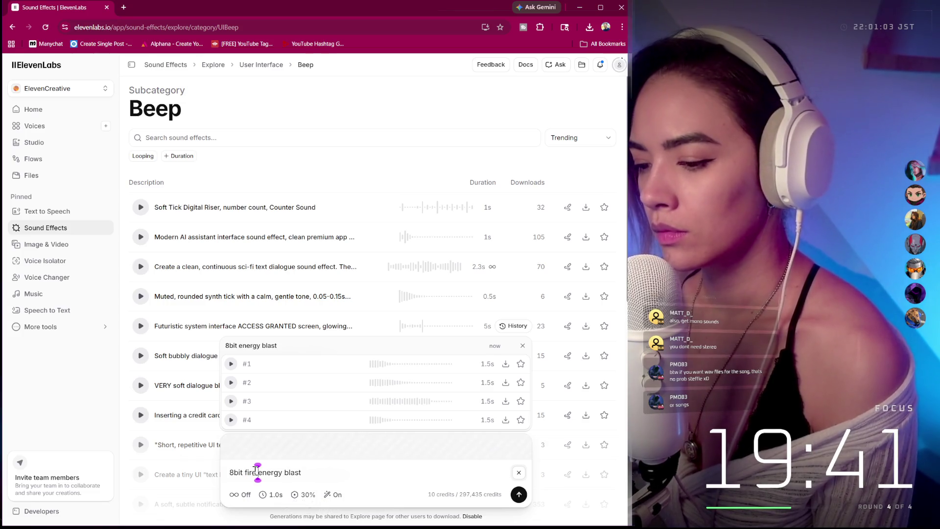
pyautogui.click(243, 472)
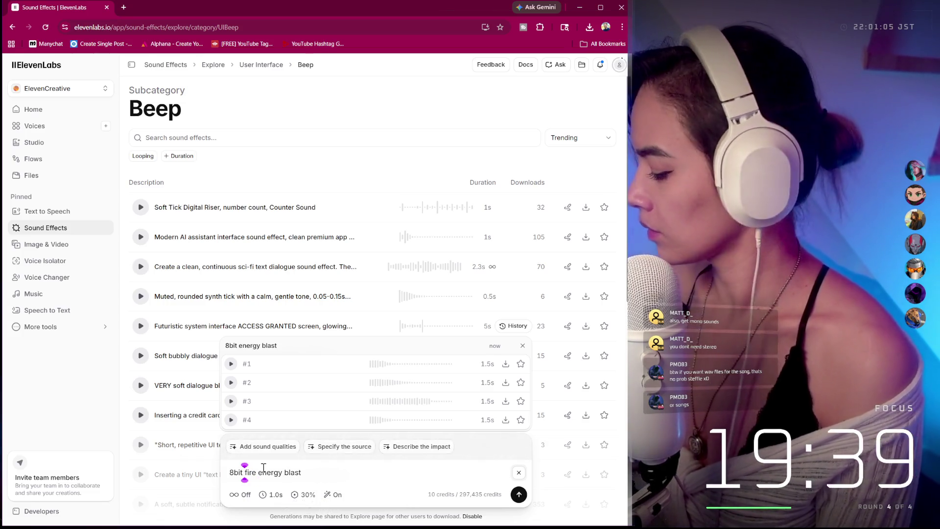
pyautogui.write('quick')
pyautogui.click(519, 494)
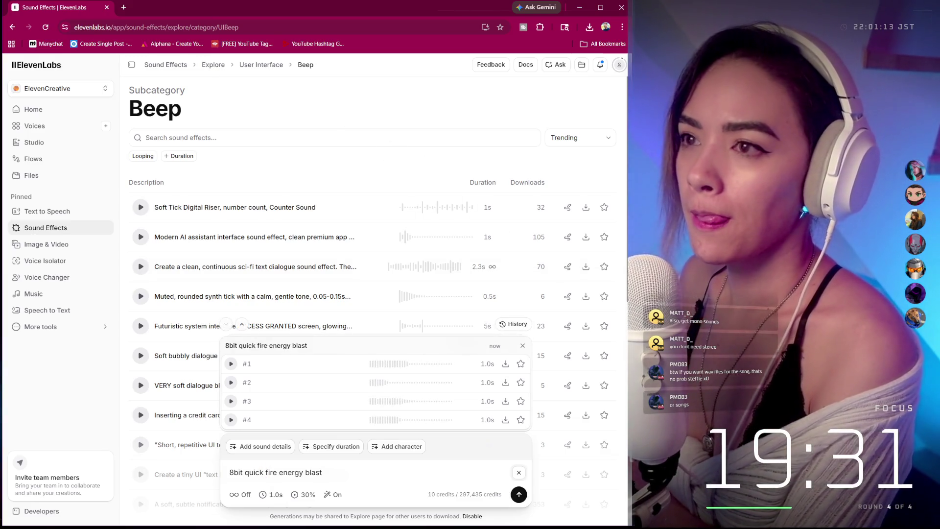
pyautogui.moveTo(211, 3); pyautogui.dragTo(210, 203)
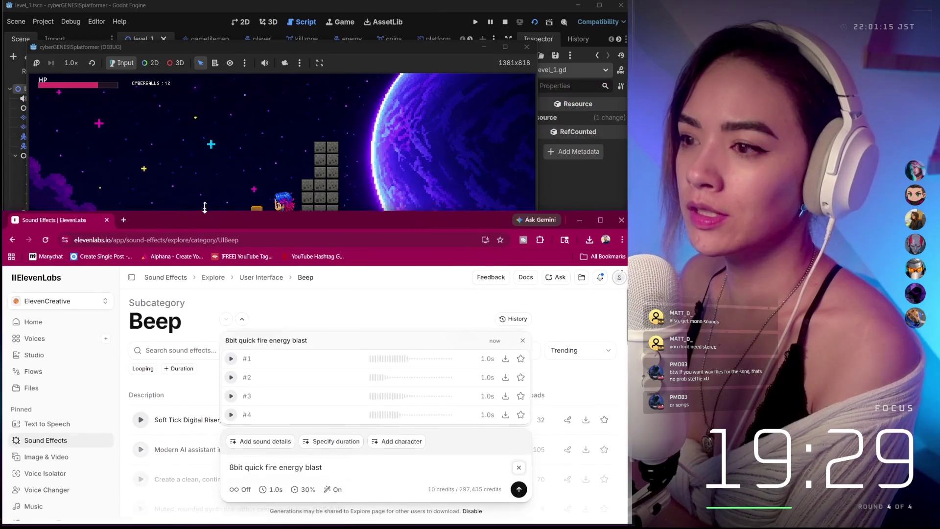
# Bring the 'Glitch Runner: The Game' Milanote board forward above ElevenLabs and widen it.
pyautogui.moveTo(626, 523)
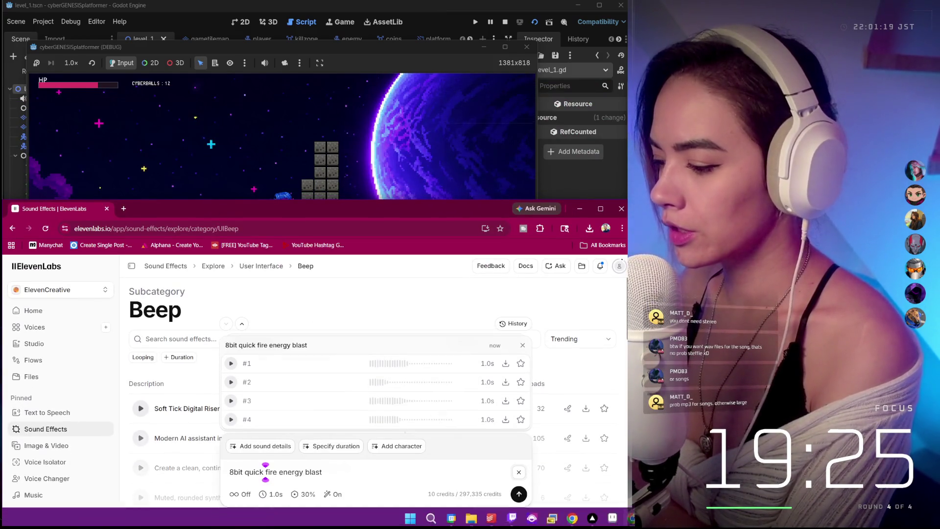
pyautogui.moveTo(572, 518)
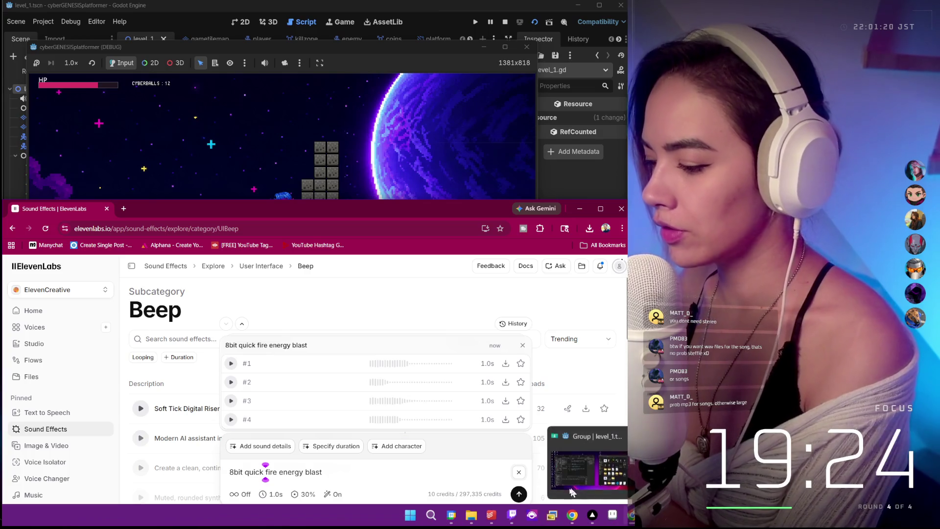
pyautogui.click(572, 518)
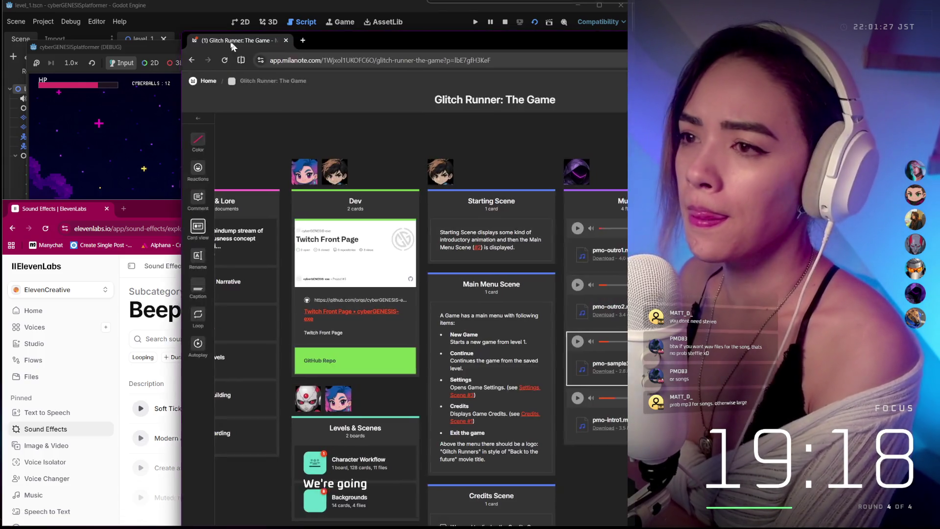
pyautogui.moveTo(179, 43)
pyautogui.mouseDown()
pyautogui.moveTo(4, 43)
pyautogui.moveTo(376, 151)
pyautogui.mouseUp()
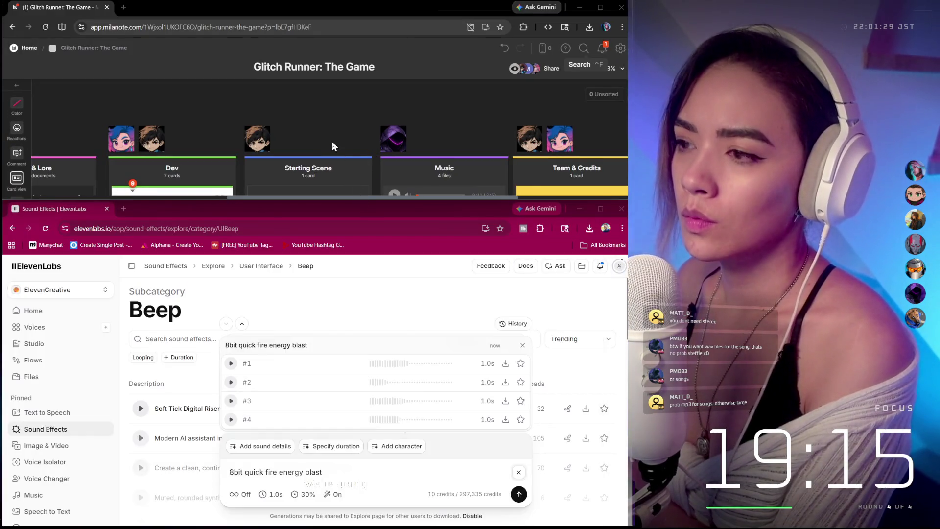
# Open the Character Workflow board in Milanote.
pyautogui.scroll(-10, 333, 146)
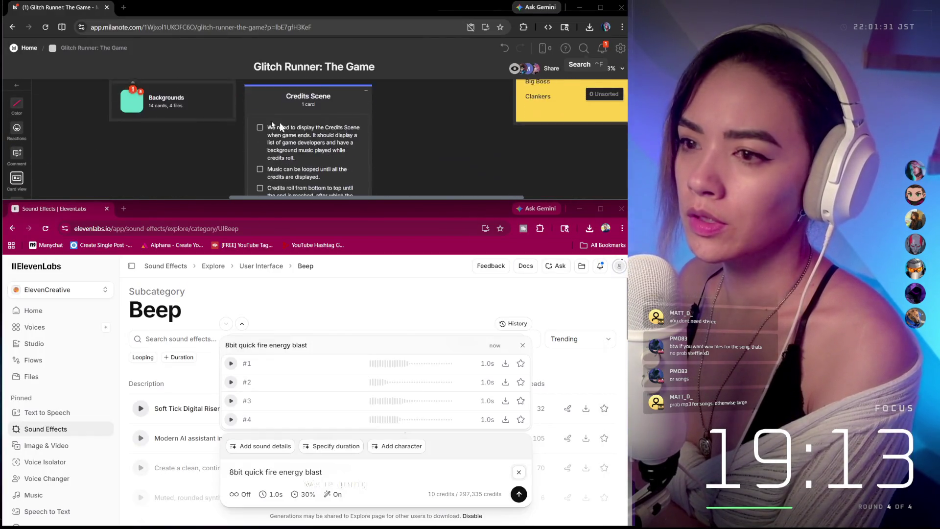
pyautogui.scroll(3, 280, 128)
pyautogui.click(136, 128)
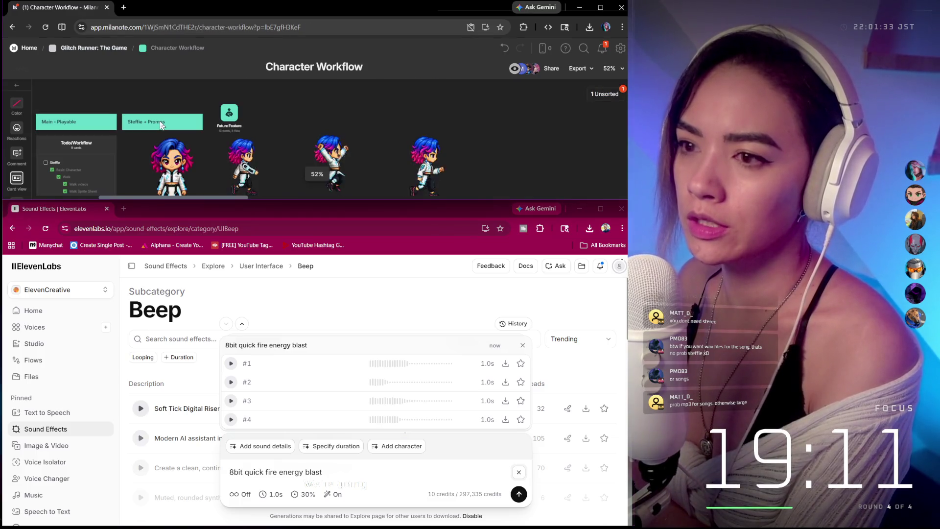
pyautogui.doubleClick(162, 125)
pyautogui.scroll(-2, 162, 126)
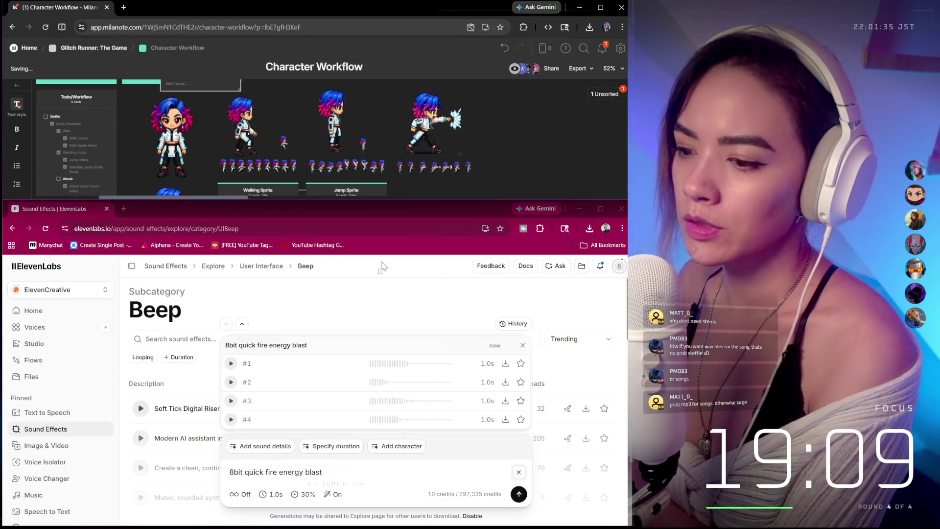
# Play fire-blast samples #1 and #3, then trim the prompt back to just '8bit'.
pyautogui.click(230, 363)
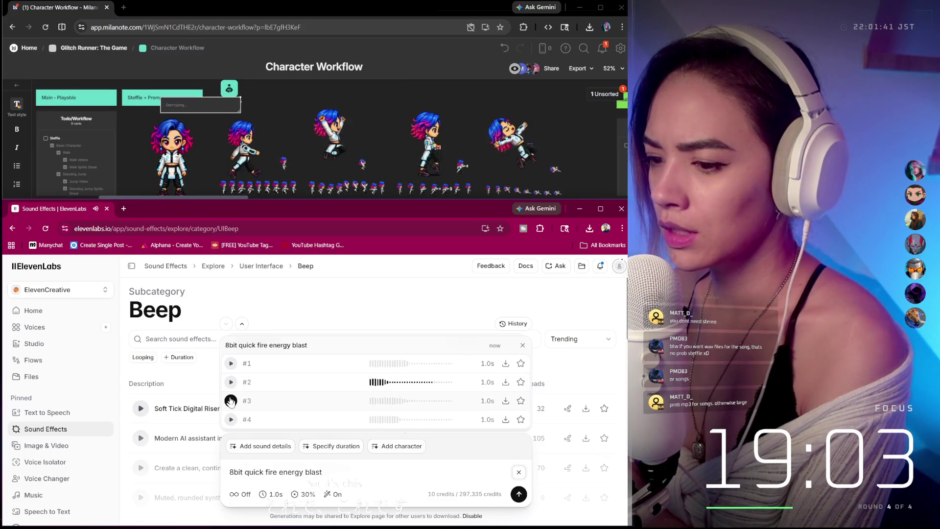
pyautogui.click(230, 401)
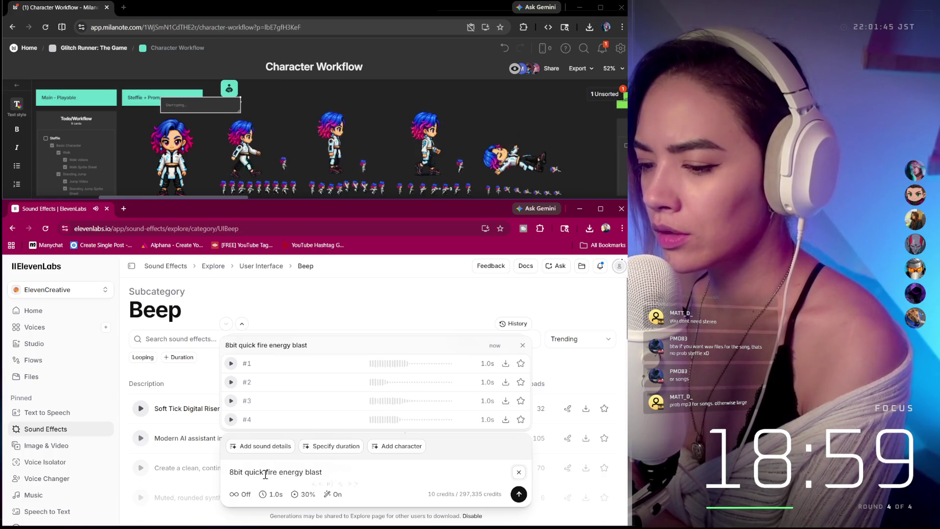
pyautogui.moveTo(245, 473); pyautogui.dragTo(323, 474)
pyautogui.press('BackSpace')
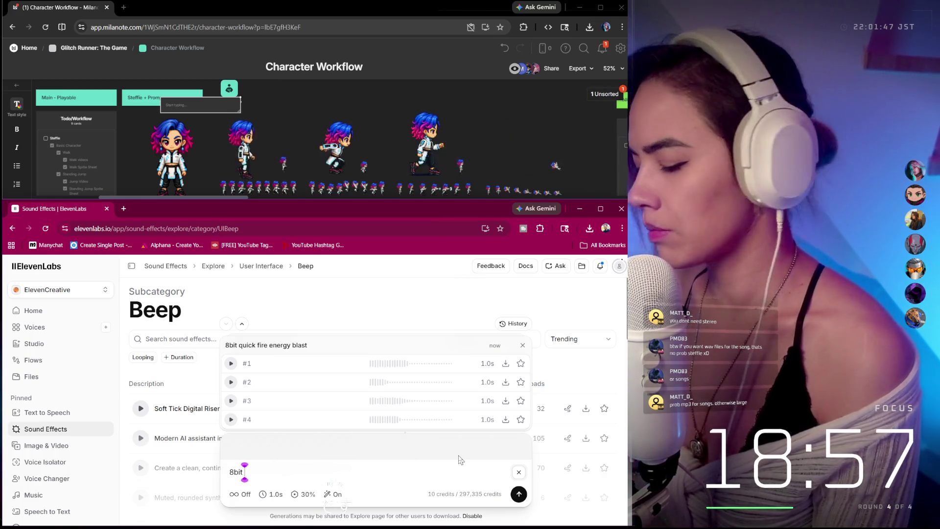
# Generate '8bit quick punch' sounds, audition them, and star the fourth variation.
pyautogui.write('quick punch')
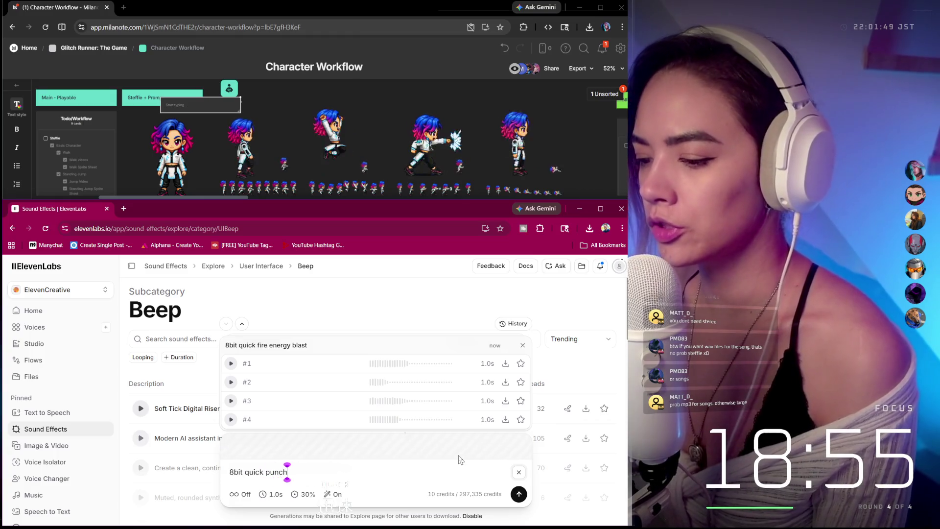
pyautogui.click(517, 495)
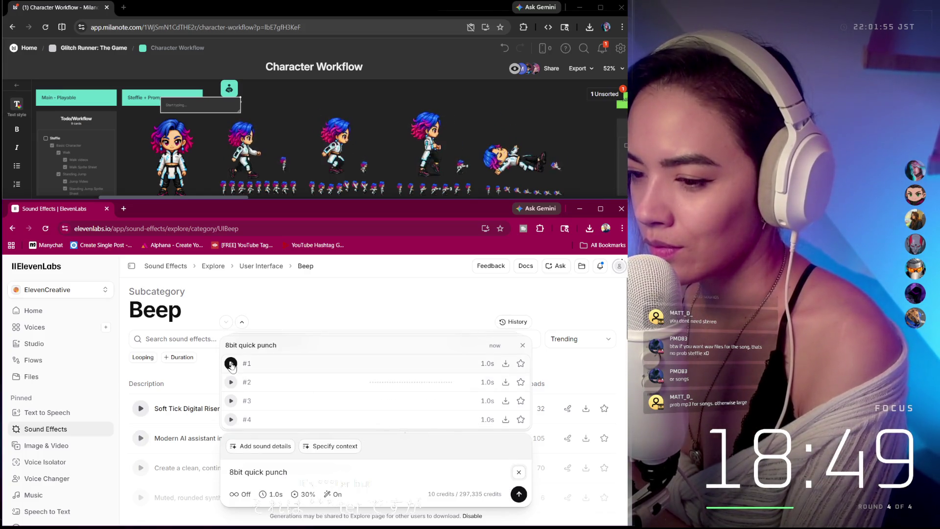
pyautogui.click(231, 382)
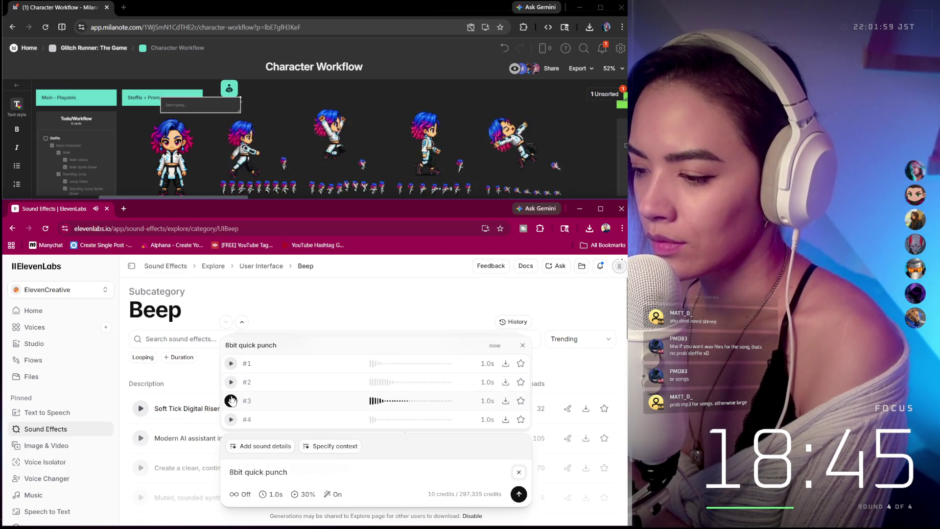
pyautogui.click(233, 420)
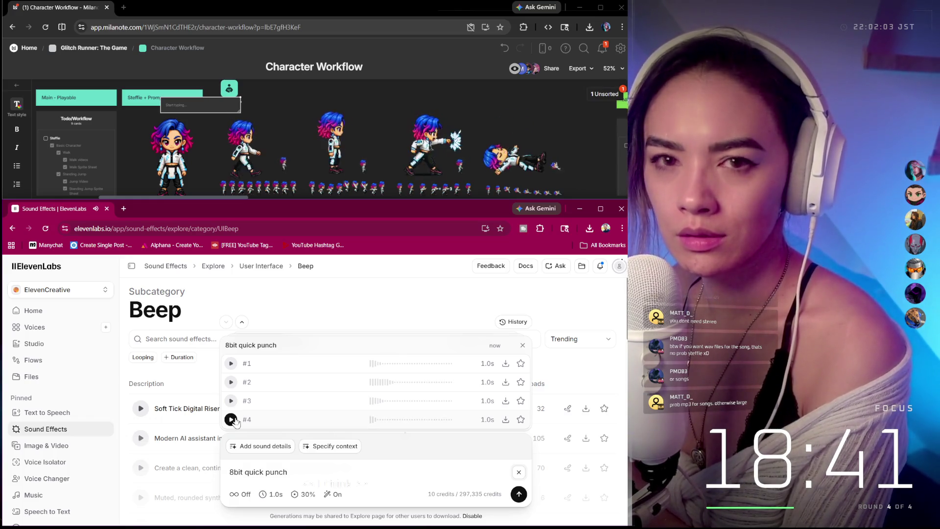
pyautogui.click(234, 420)
pyautogui.click(235, 420)
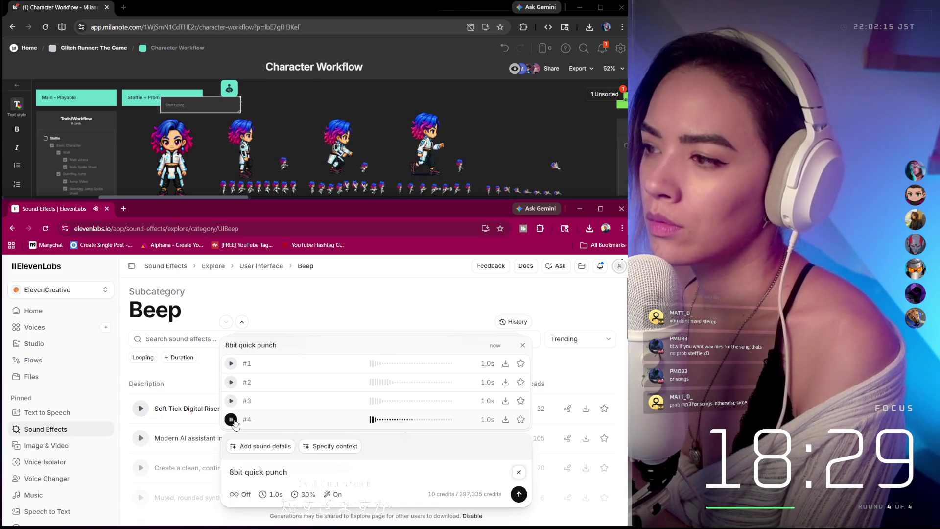
pyautogui.click(520, 420)
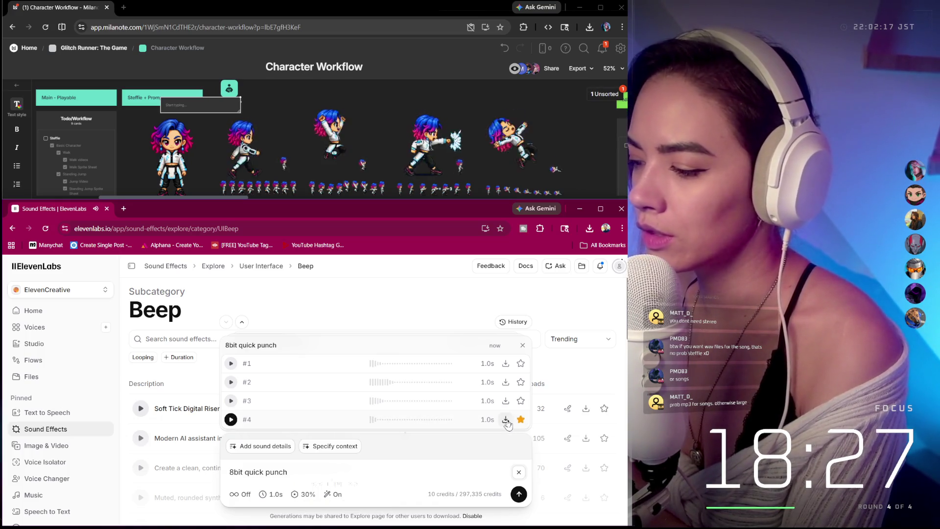
# Download the fourth punch sample as MP3 and switch back to the Godot editor.
pyautogui.click(506, 419)
pyautogui.click(509, 443)
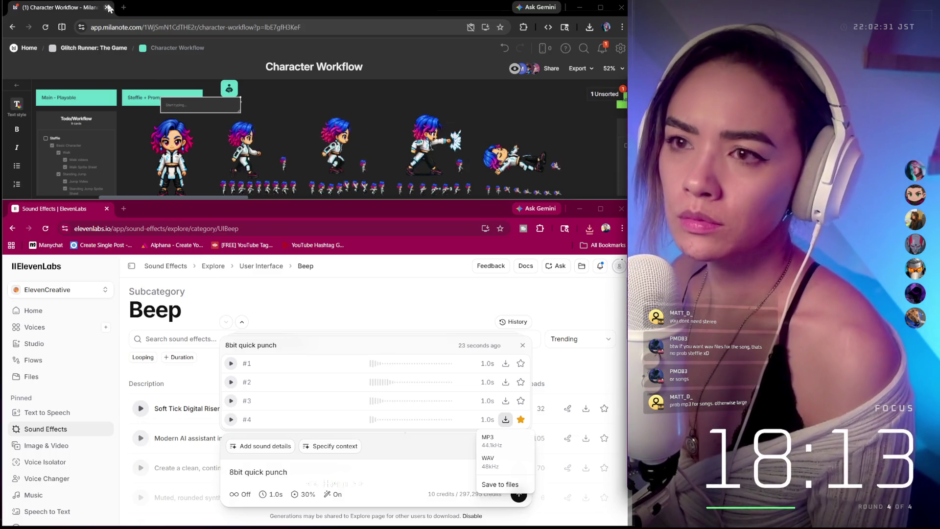
pyautogui.moveTo(573, 527)
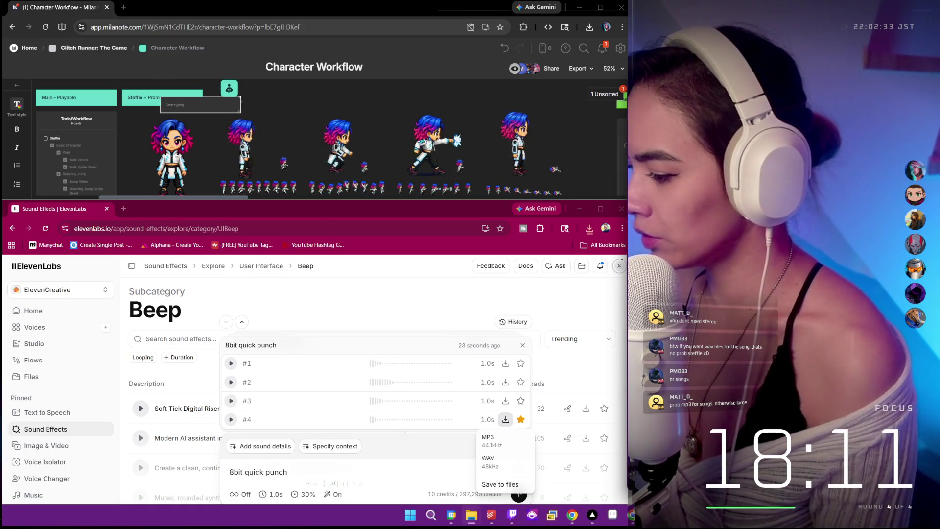
pyautogui.moveTo(593, 514)
pyautogui.click(592, 483)
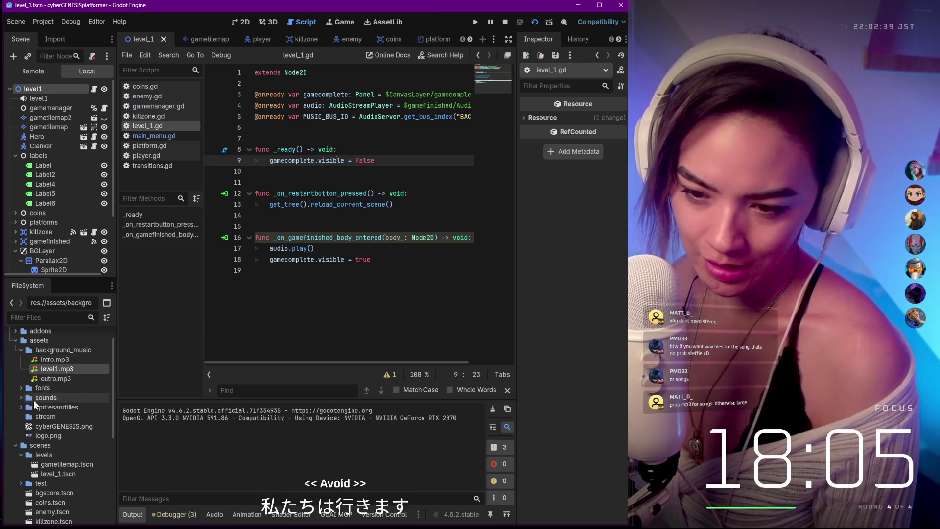
# Expand the assets/sounds folder in the FileSystem dock.
pyautogui.click(20, 398)
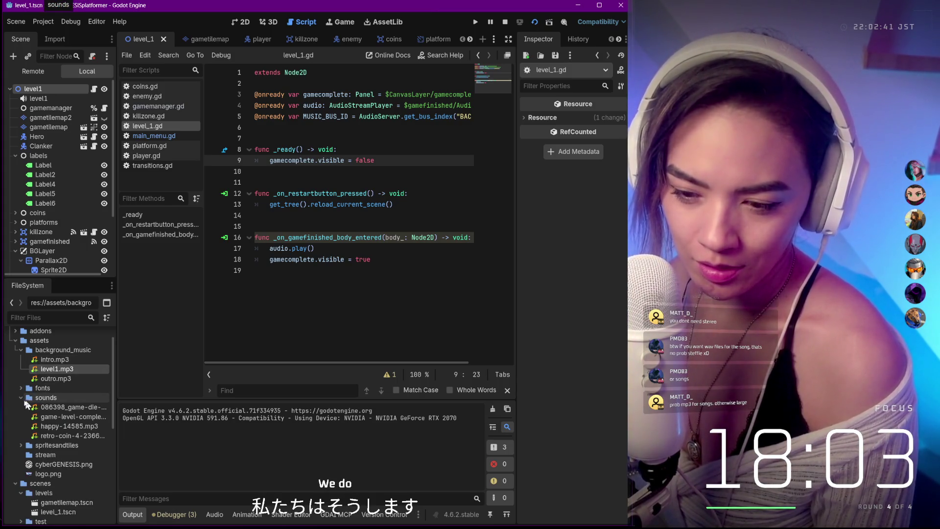
pyautogui.click(21, 398)
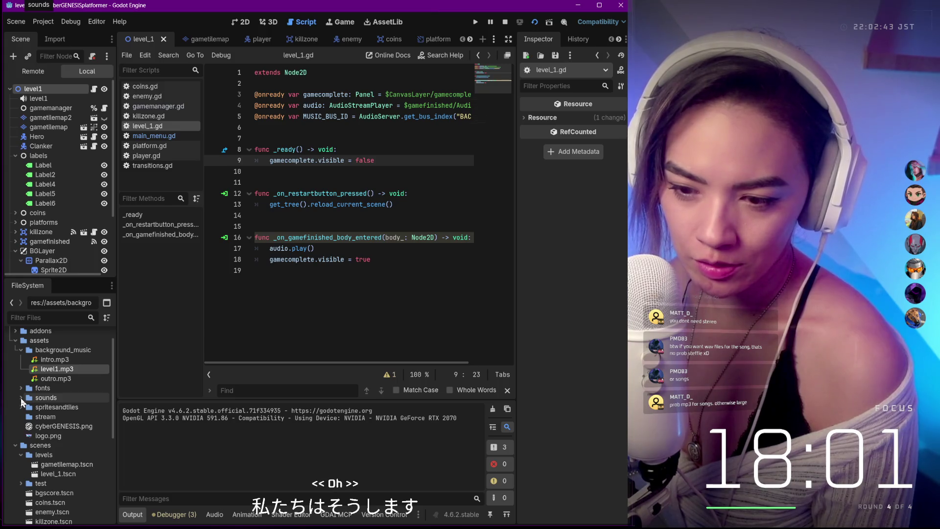
pyautogui.scroll(-1, 60, 379)
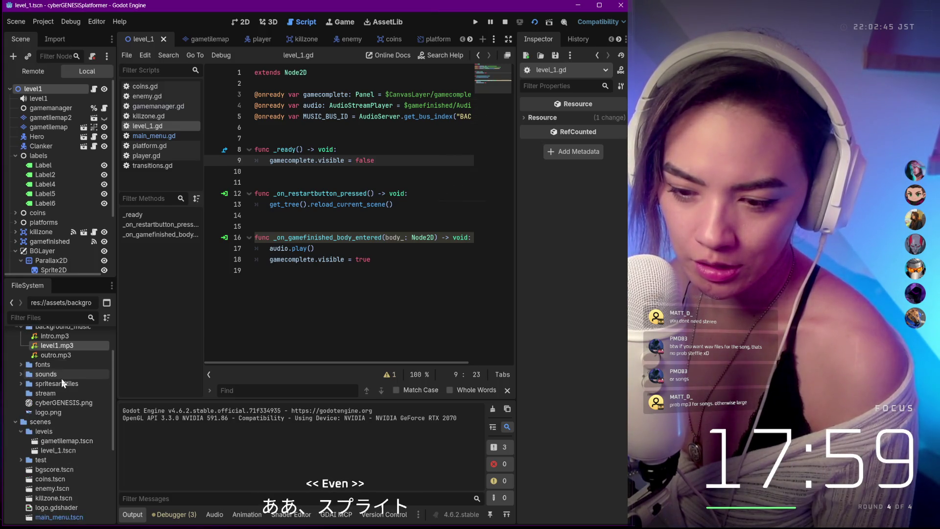
pyautogui.scroll(-5, 60, 378)
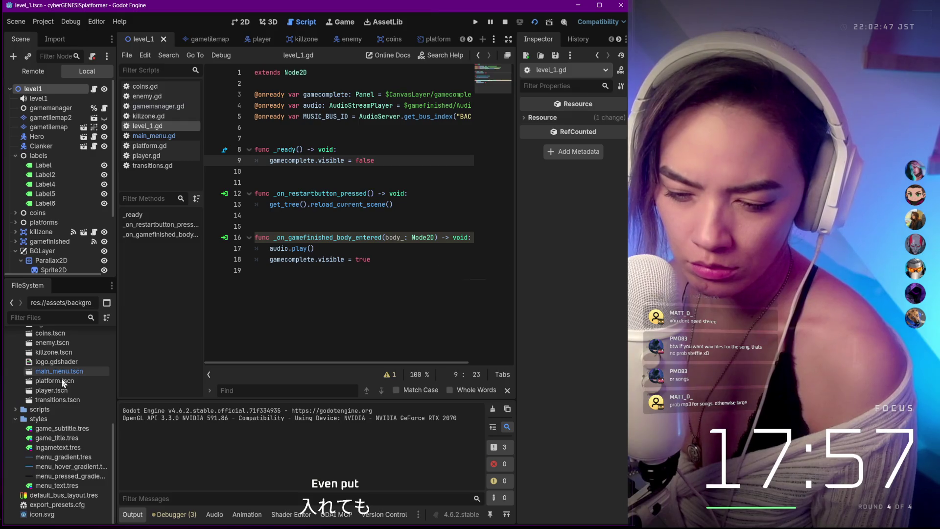
pyautogui.scroll(5, 61, 379)
pyautogui.click(21, 394)
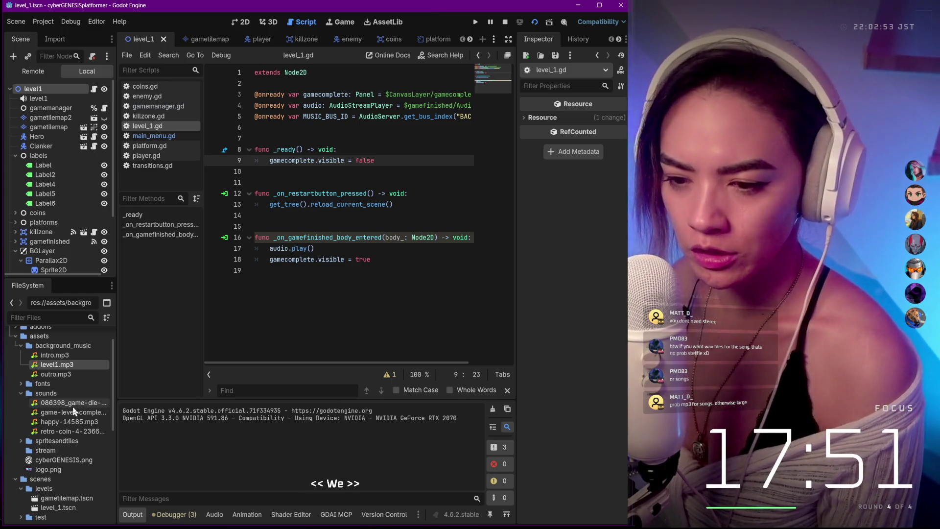
# Preview the 086398_game-die MP3 and listen to it.
pyautogui.click(57, 433)
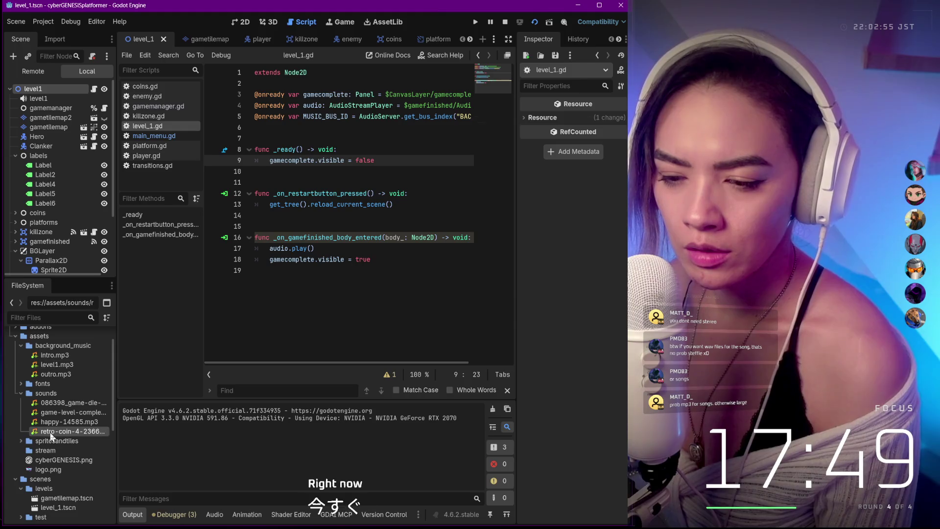
pyautogui.click(58, 405)
pyautogui.rightClick(58, 406)
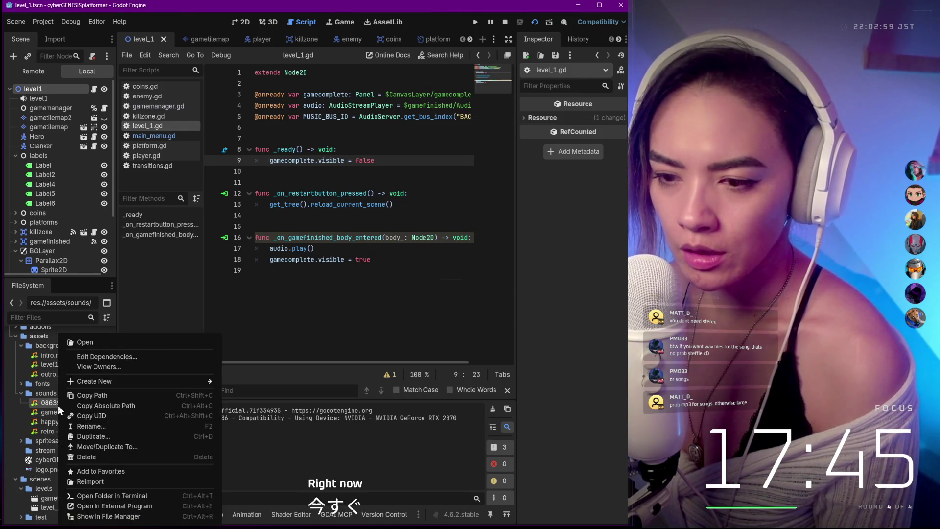
pyautogui.click(91, 426)
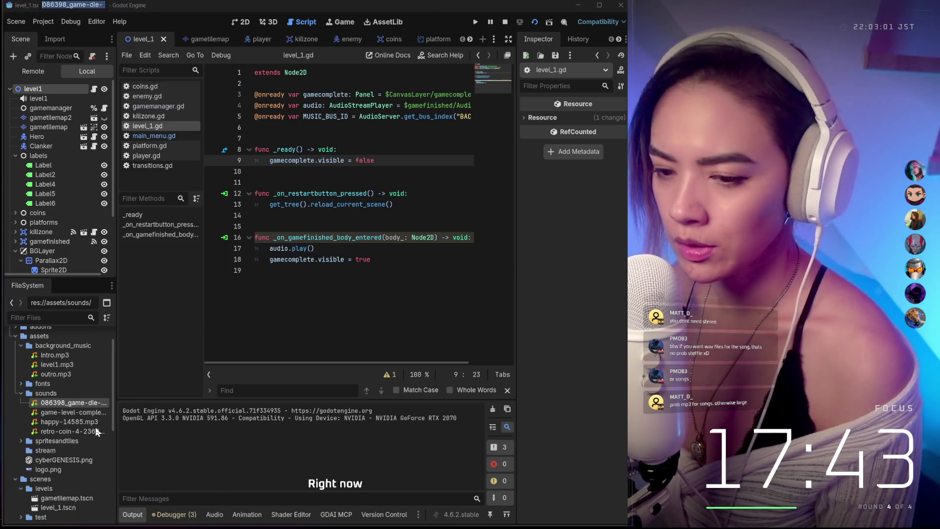
pyautogui.click(75, 402)
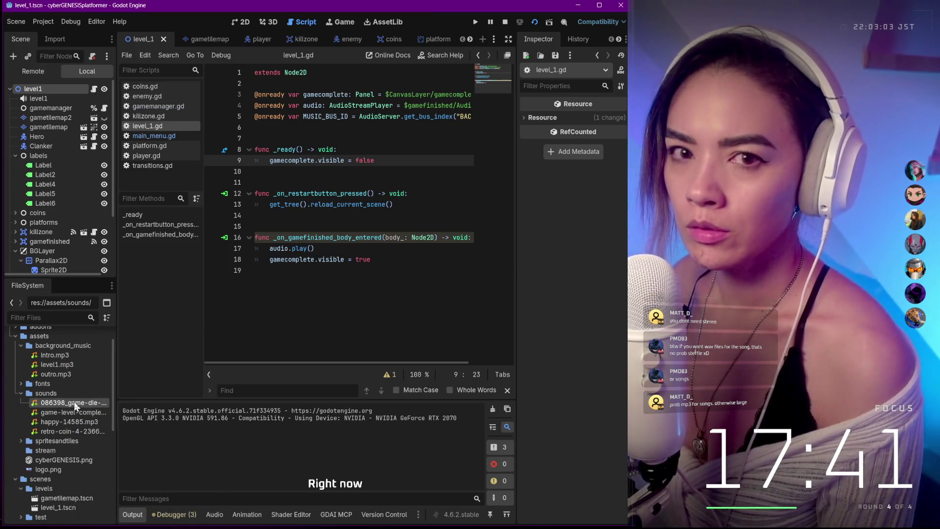
pyautogui.doubleClick(75, 401)
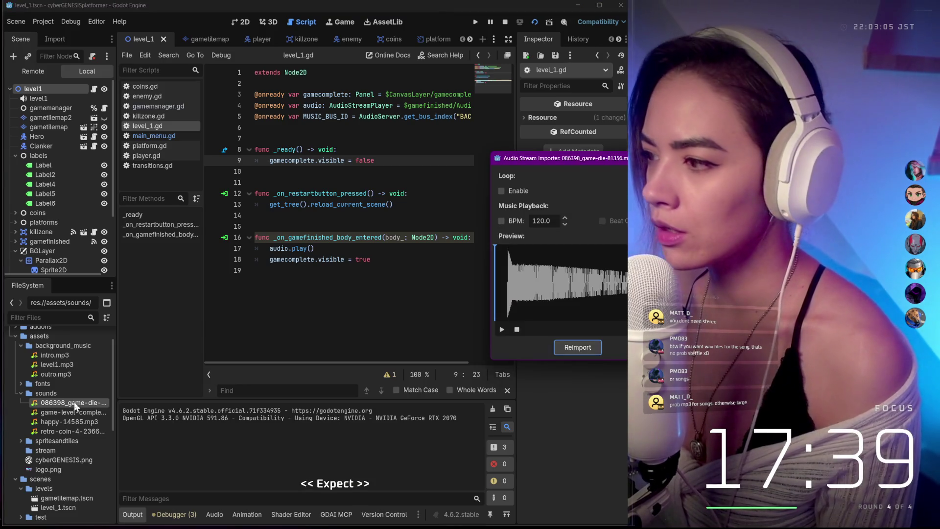
pyautogui.click(500, 329)
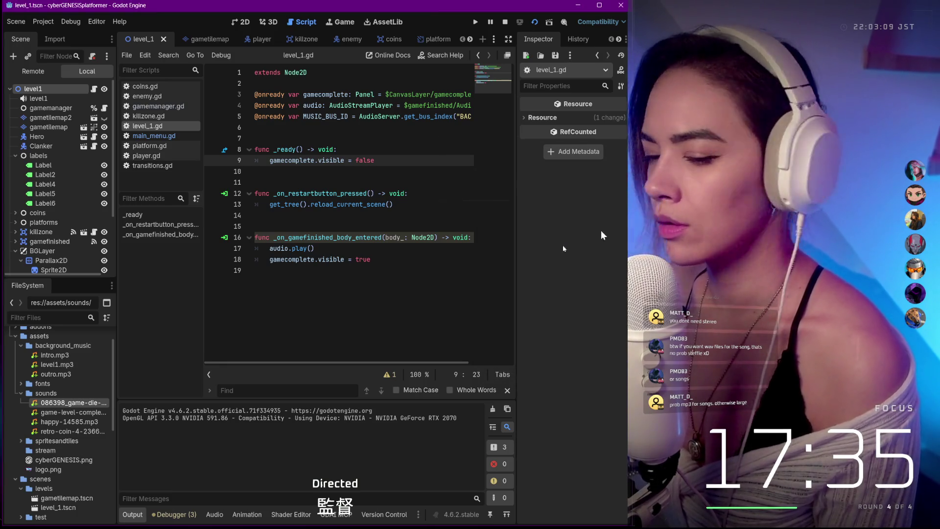
pyautogui.press('Escape')
# Rename the game-die sound file to hero-die.mp3.
pyautogui.rightClick(61, 402)
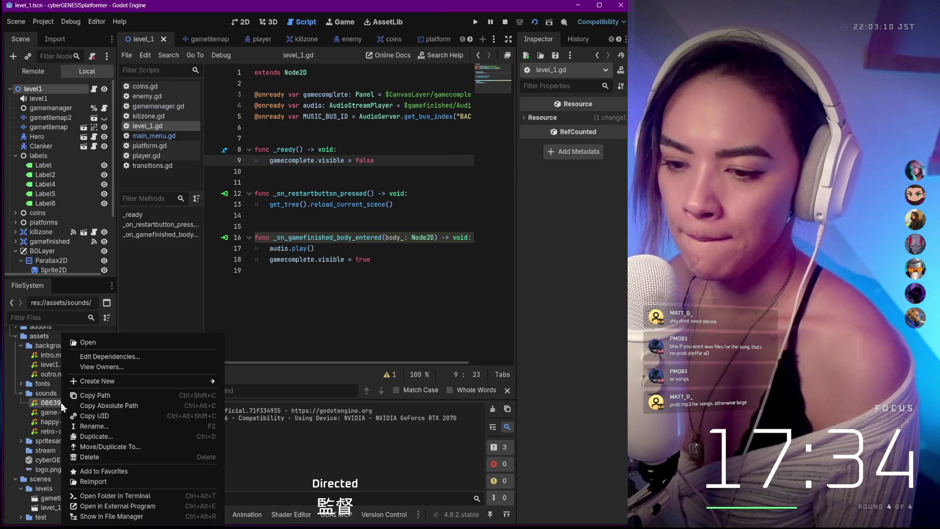
pyautogui.click(94, 423)
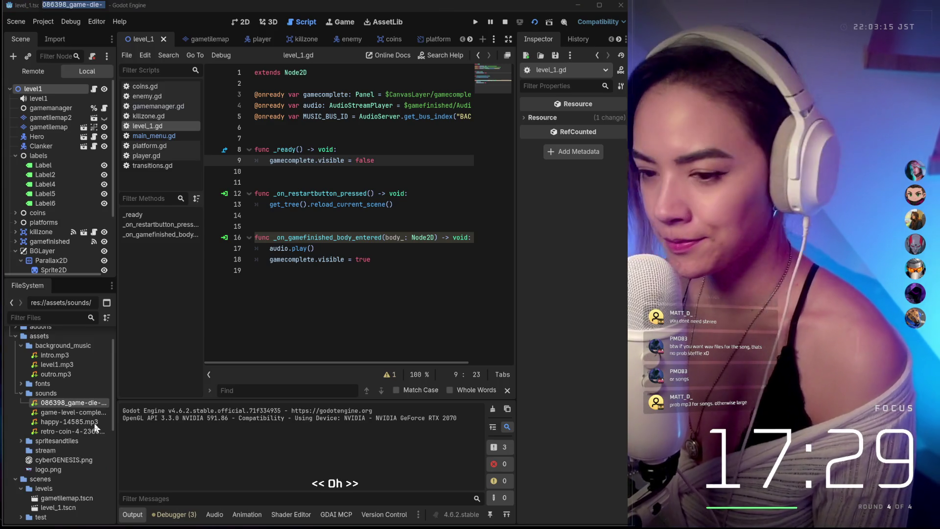
pyautogui.write('hero-.mp3')
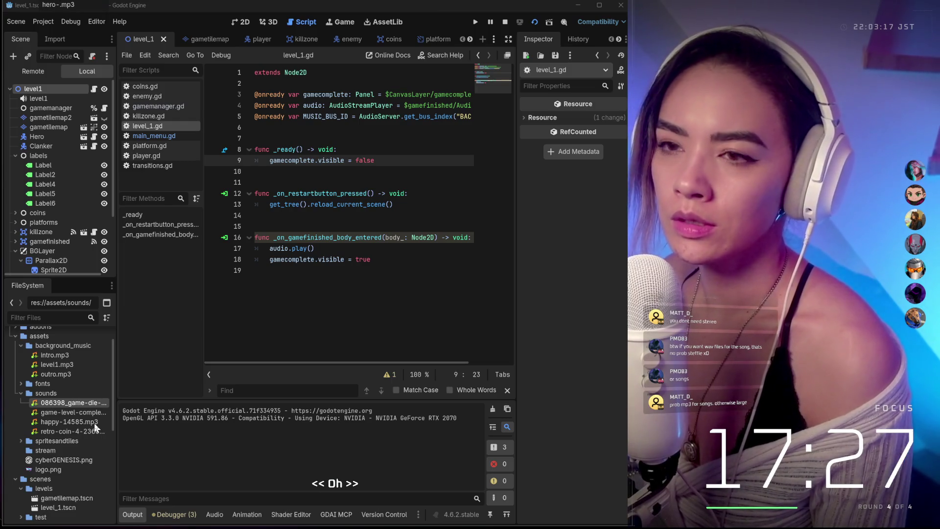
pyautogui.write('le')
pyautogui.write('die')
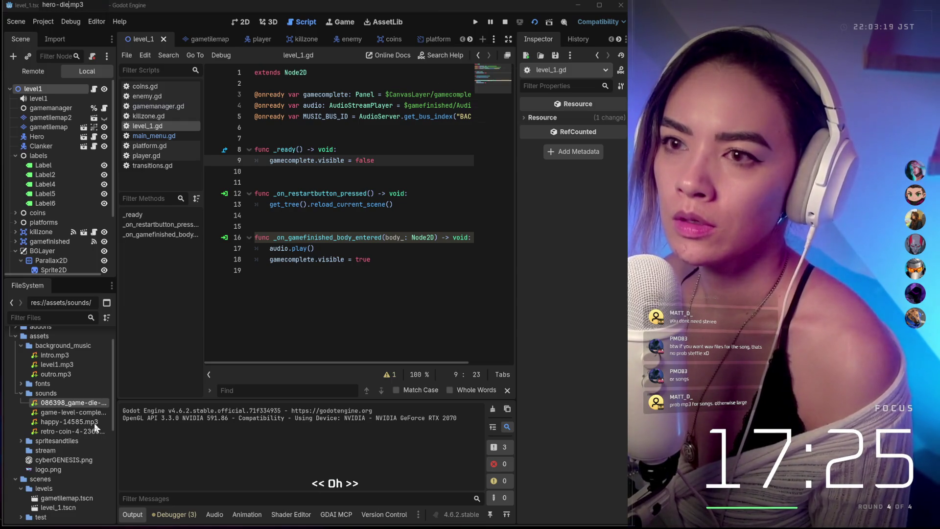
pyautogui.press('Return')
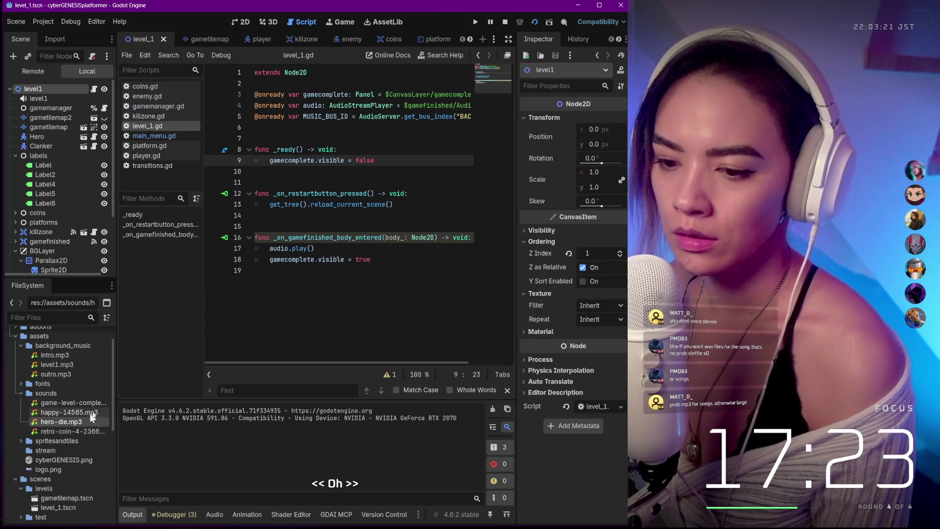
# Preview happy-14585.mp3 and listen to it.
pyautogui.doubleClick(72, 413)
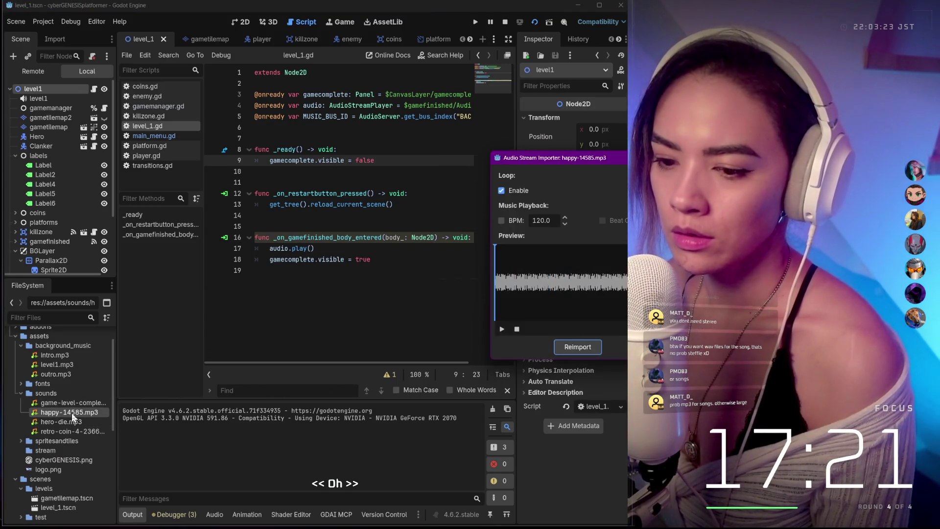
pyautogui.click(502, 329)
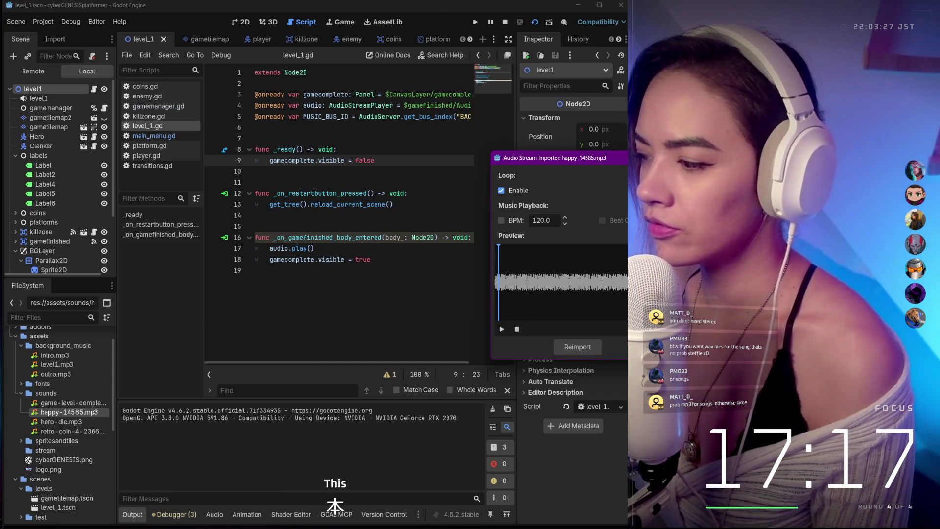
pyautogui.press('Escape')
# Delete happy-14585.mp3 from the project.
pyautogui.rightClick(45, 413)
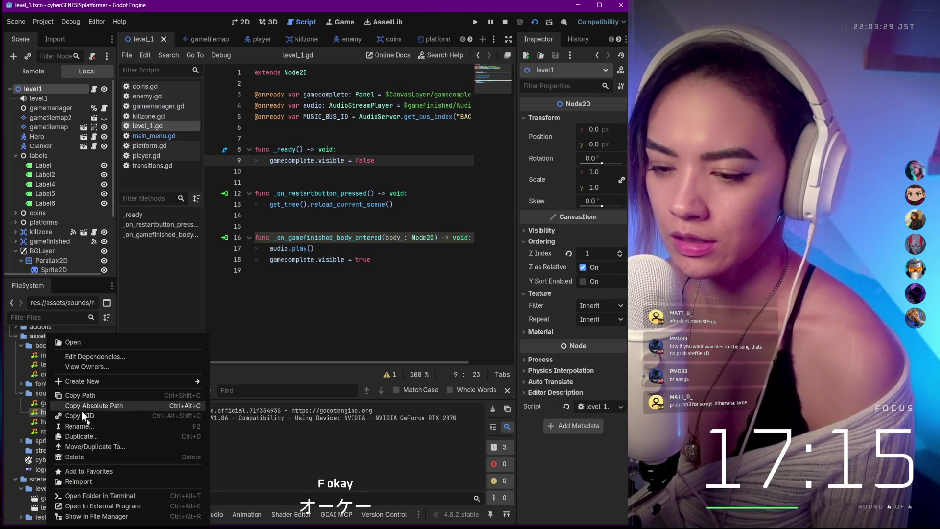
pyautogui.click(92, 457)
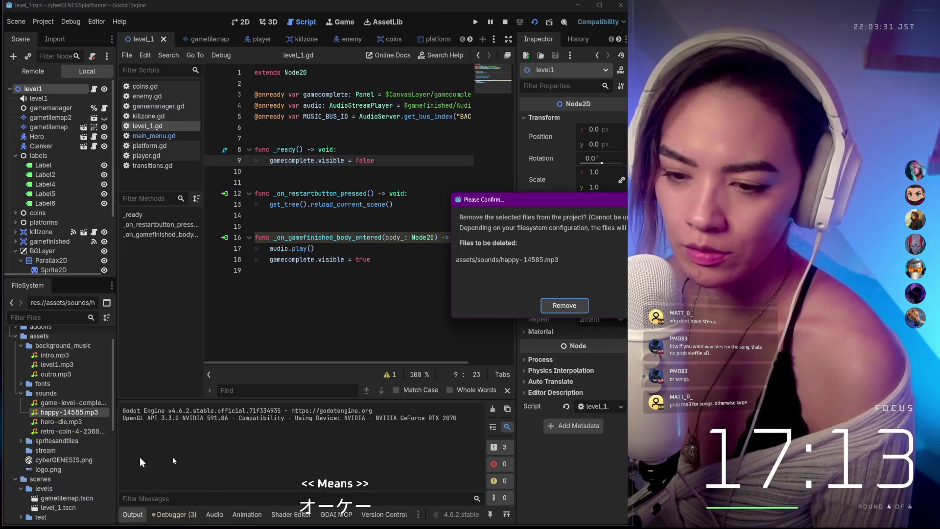
pyautogui.click(567, 305)
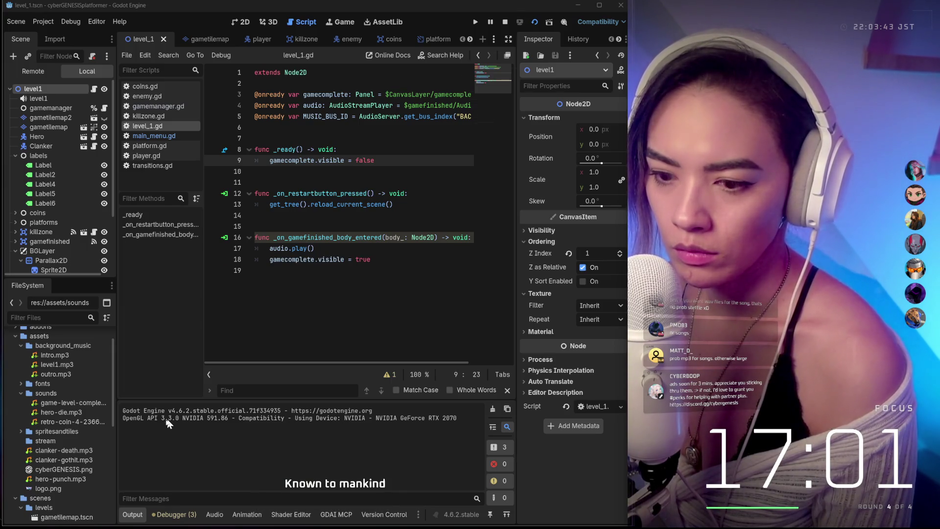
# Select clanker-death, clanker-gothit and hero-punch MP3s and open the Move/Duplicate dialog for them.
pyautogui.click(65, 393)
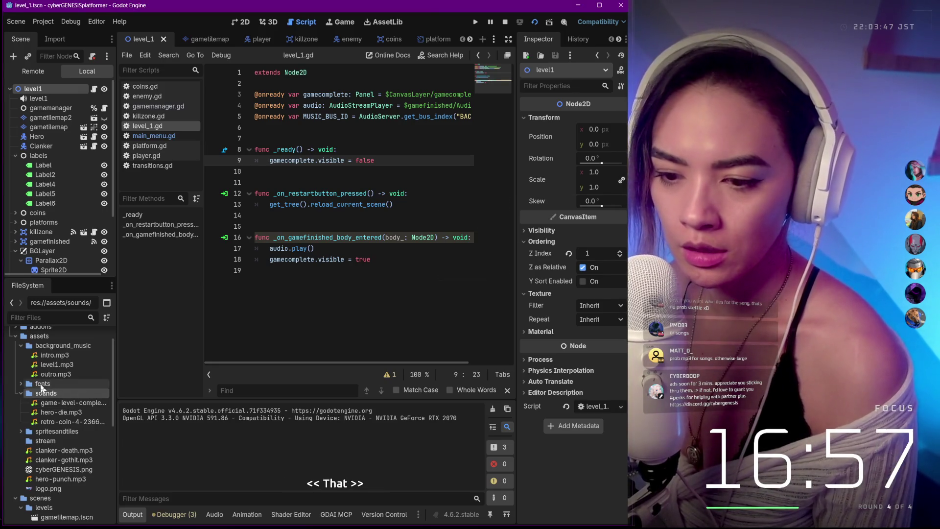
pyautogui.click(21, 394)
pyautogui.click(21, 394)
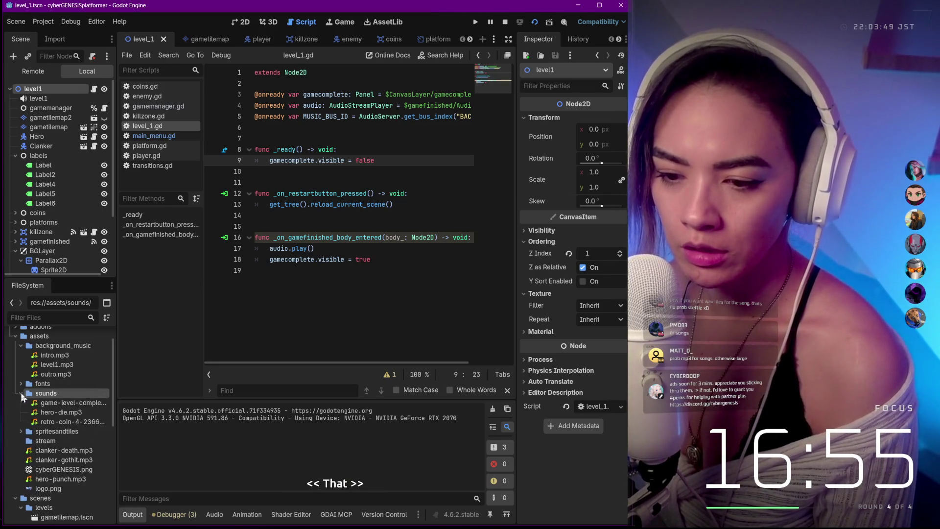
pyautogui.click(56, 453)
pyautogui.keyDown('shift'); pyautogui.click(55, 460); pyautogui.keyUp('shift')
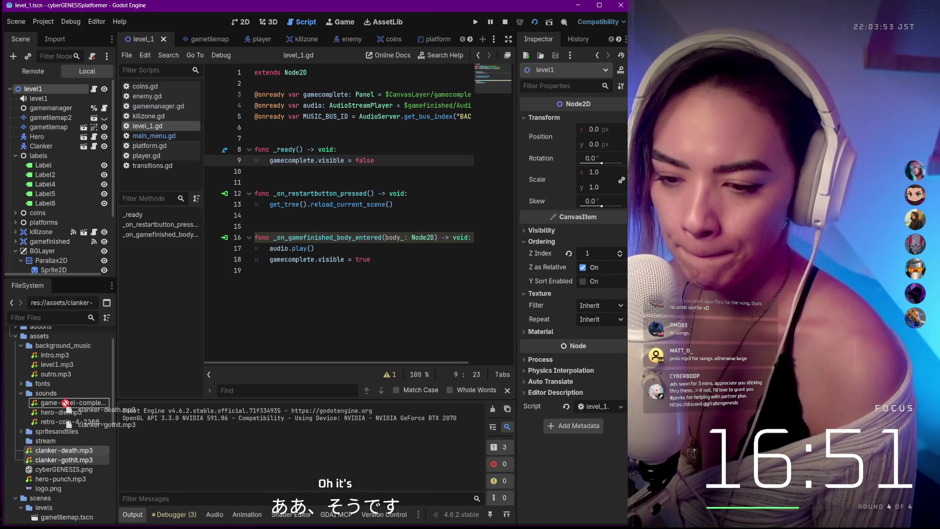
pyautogui.moveTo(63, 479)
pyautogui.mouseDown()
pyautogui.moveTo(63, 413)
pyautogui.moveTo(87, 440)
pyautogui.moveTo(78, 450)
pyautogui.mouseUp()
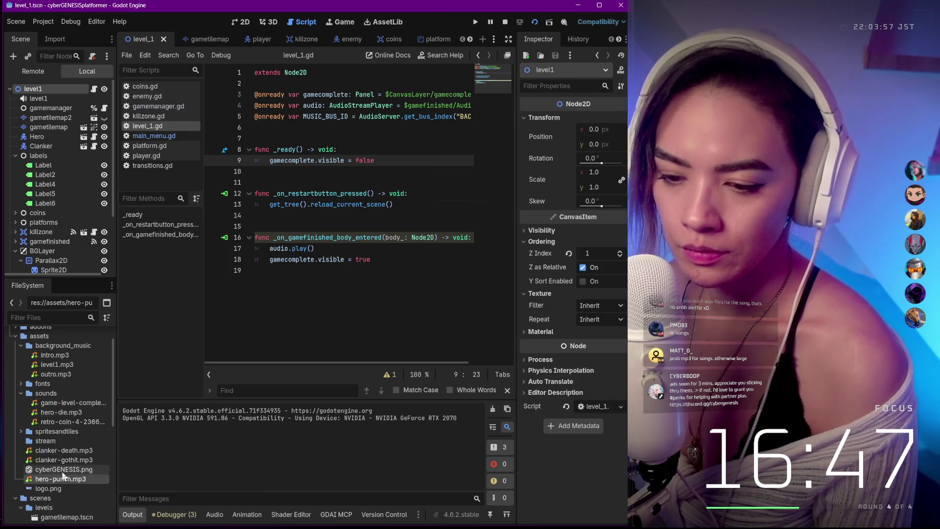
pyautogui.keyDown('ctrl'); pyautogui.click(68, 451); pyautogui.keyUp('ctrl')
pyautogui.keyDown('ctrl'); pyautogui.click(69, 460); pyautogui.keyUp('ctrl')
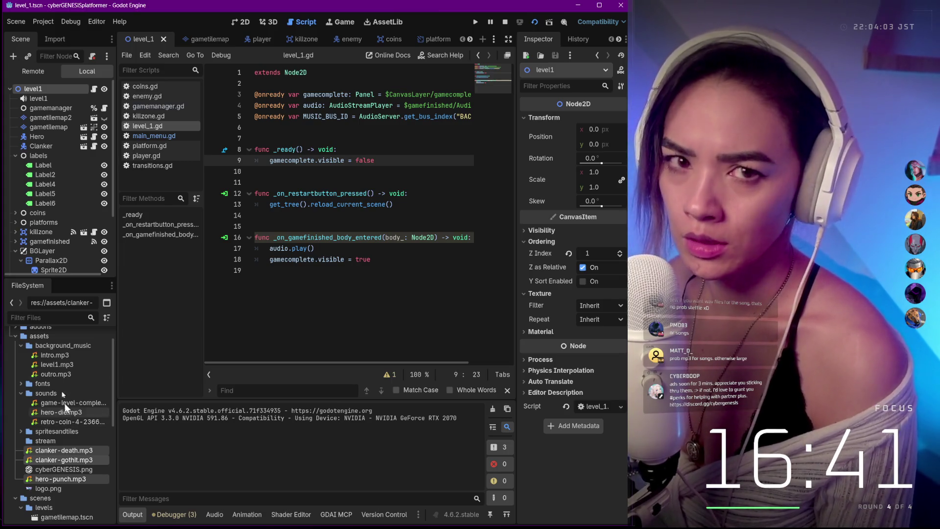
pyautogui.scroll(-3, 63, 355)
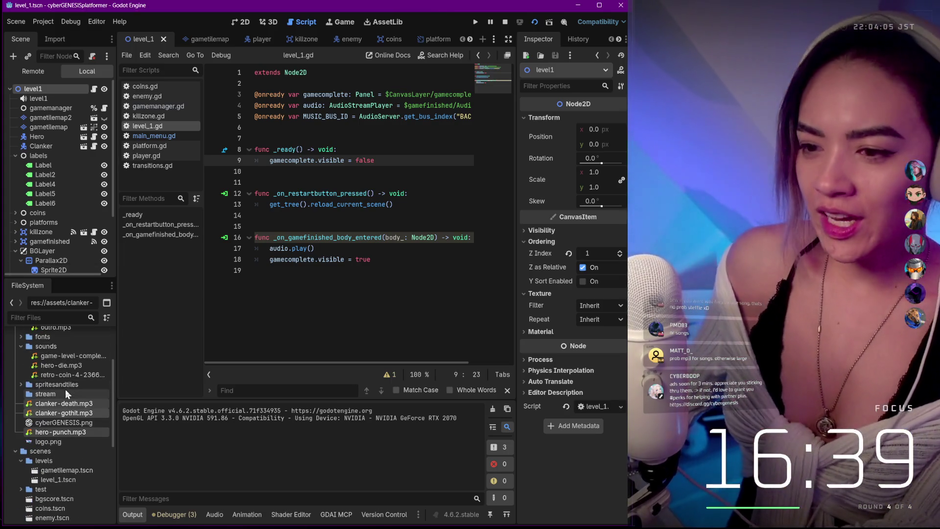
pyautogui.moveTo(64, 406); pyautogui.dragTo(56, 353)
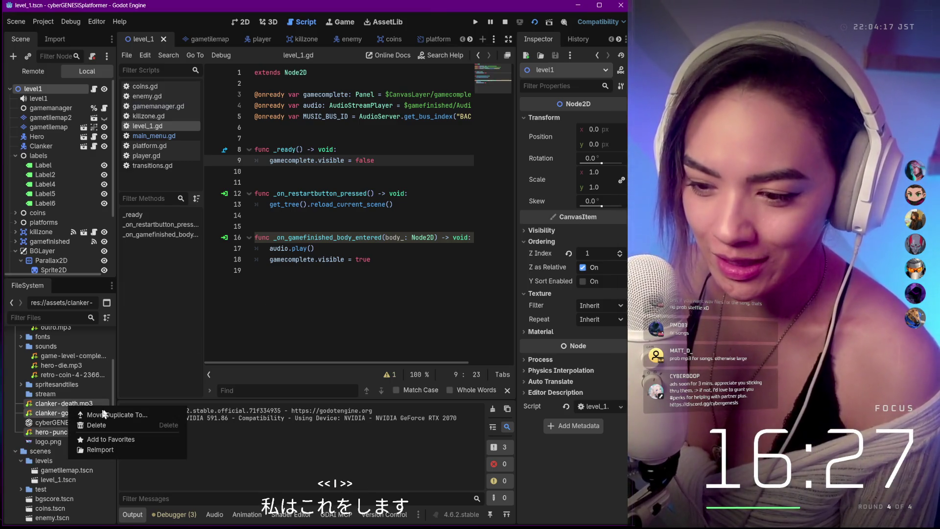
pyautogui.hotkey('ctrl', 'd')
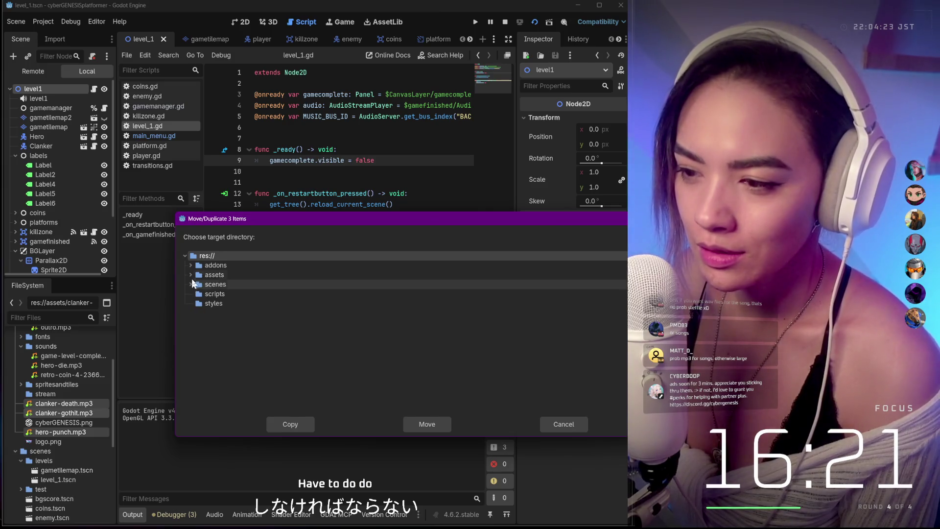
# Move the three selected sounds into the assets/sounds folder.
pyautogui.click(191, 276)
pyautogui.click(202, 305)
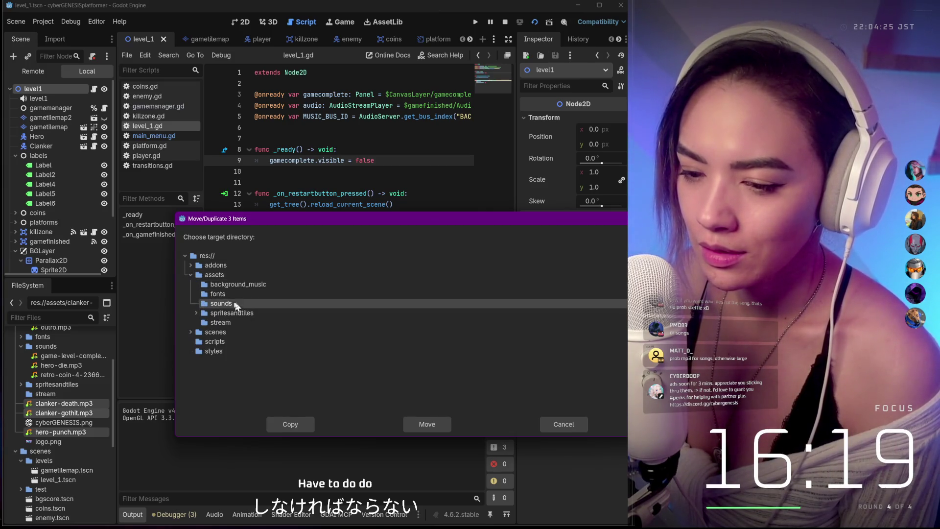
pyautogui.click(432, 425)
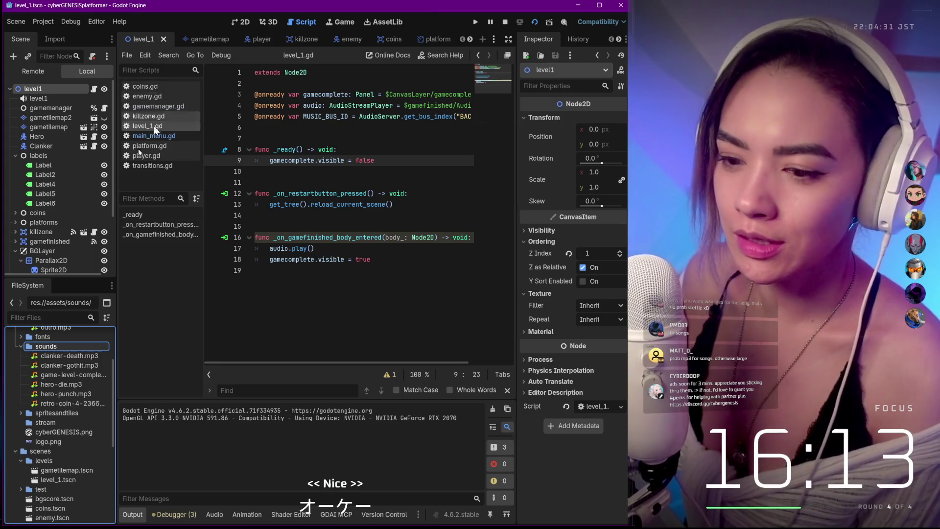
# Check the moved sound files in the sounds folder and open the player scene.
pyautogui.click(63, 356)
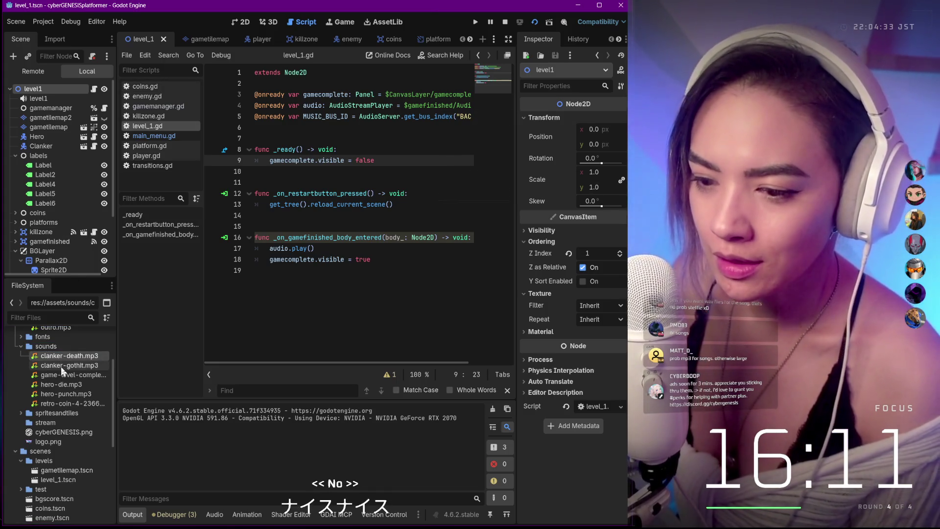
pyautogui.keyDown('ctrl'); pyautogui.click(61, 367); pyautogui.keyUp('ctrl')
pyautogui.keyDown('ctrl'); pyautogui.click(61, 375); pyautogui.keyUp('ctrl')
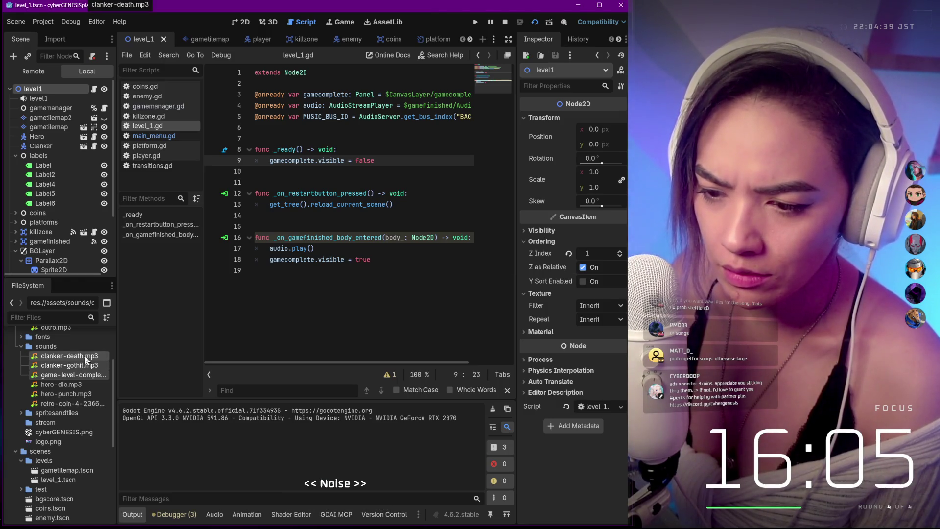
pyautogui.click(71, 395)
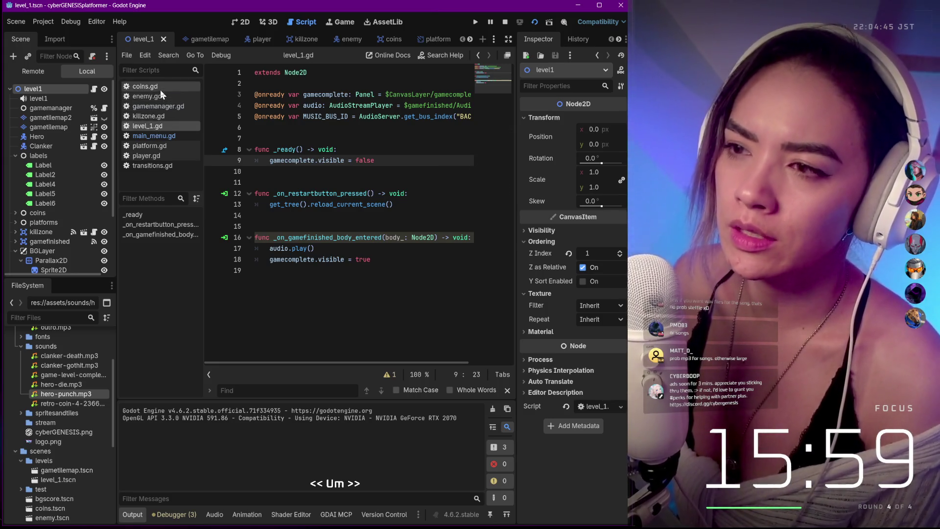
pyautogui.click(257, 39)
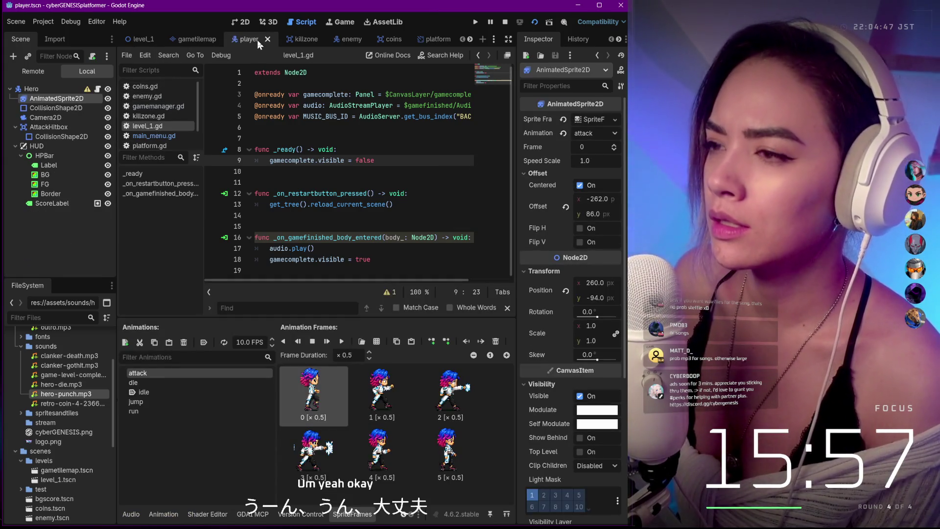
# Give the script editor more height and open player.gd.
pyautogui.hotkey('ctrl', 'End')
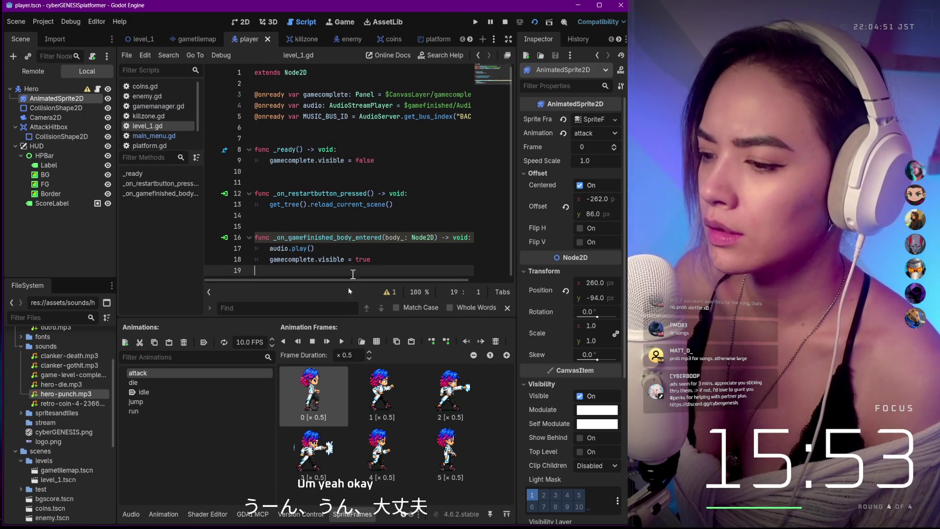
pyautogui.moveTo(341, 318); pyautogui.dragTo(333, 365)
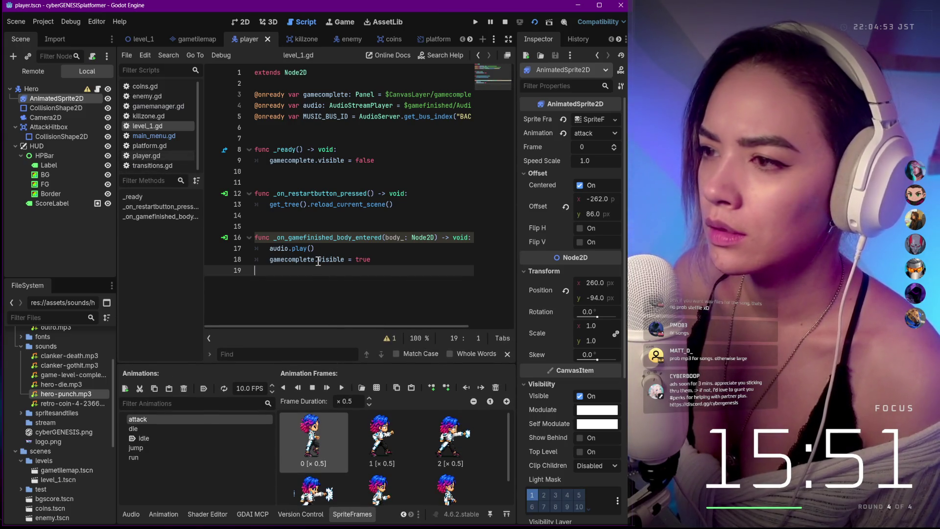
pyautogui.moveTo(318, 261)
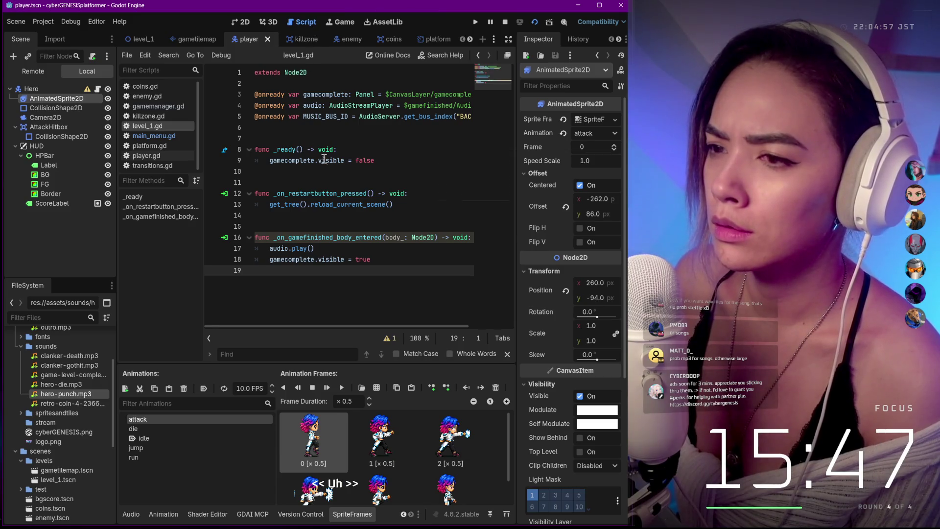
pyautogui.click(145, 160)
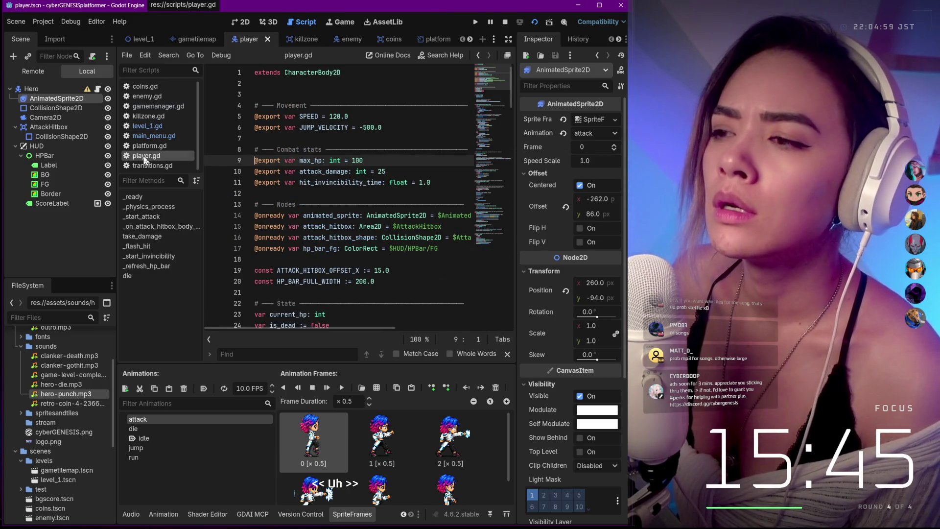
# Search player.gd for "attack" to find its first occurrence.
pyautogui.scroll(-6, 385, 150)
pyautogui.scroll(-6, 385, 150)
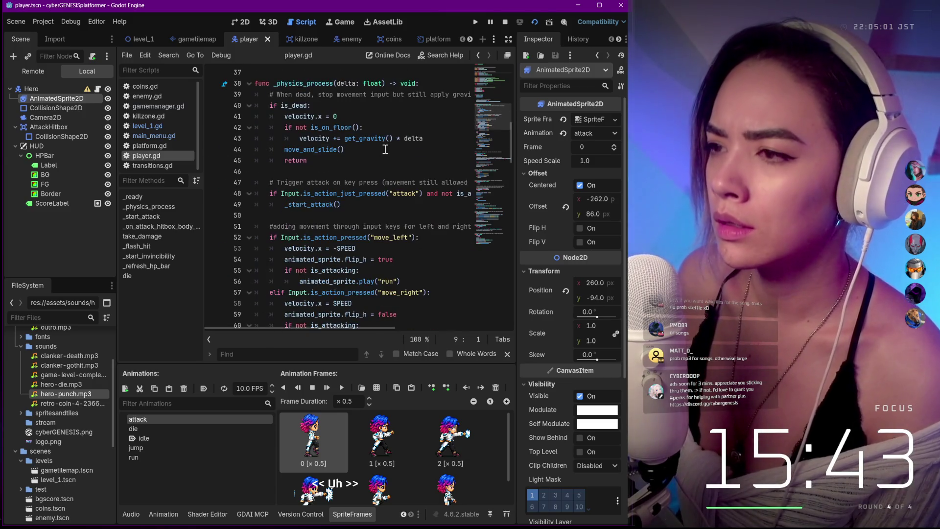
pyautogui.scroll(-5, 385, 150)
pyautogui.hotkey('ctrl', 'f')
pyautogui.write('atca')
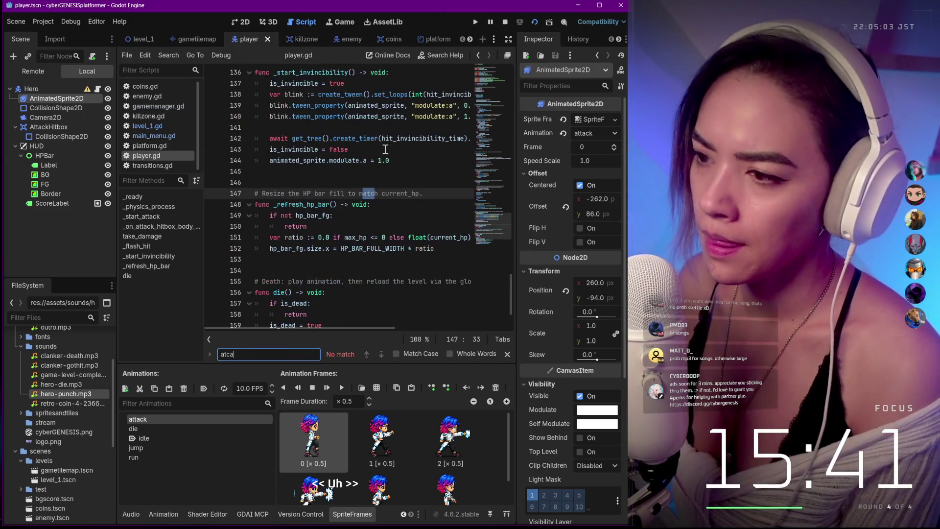
pyautogui.write('ck')
pyautogui.press('BackSpace')
pyautogui.press('BackSpace')
pyautogui.write('tack')
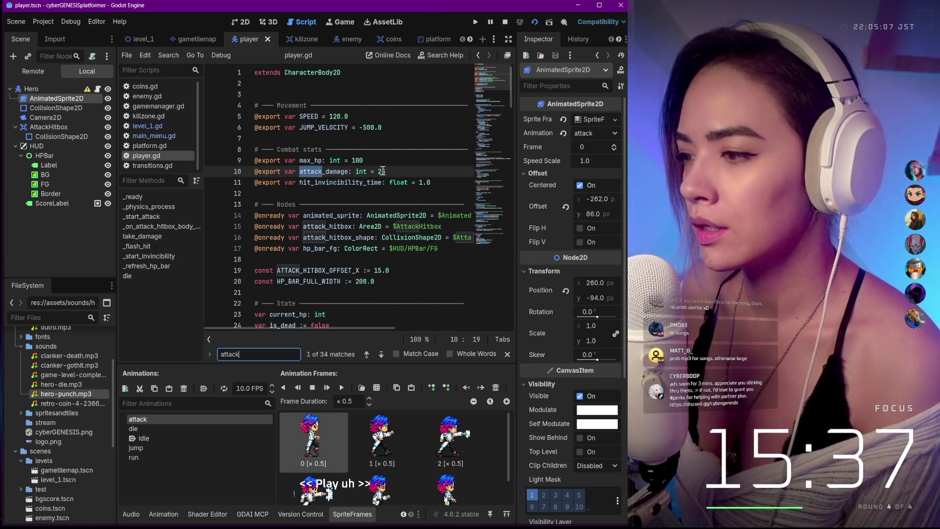
# Browse down through the combat code to the _flash_hit function.
pyautogui.scroll(-2, 378, 177)
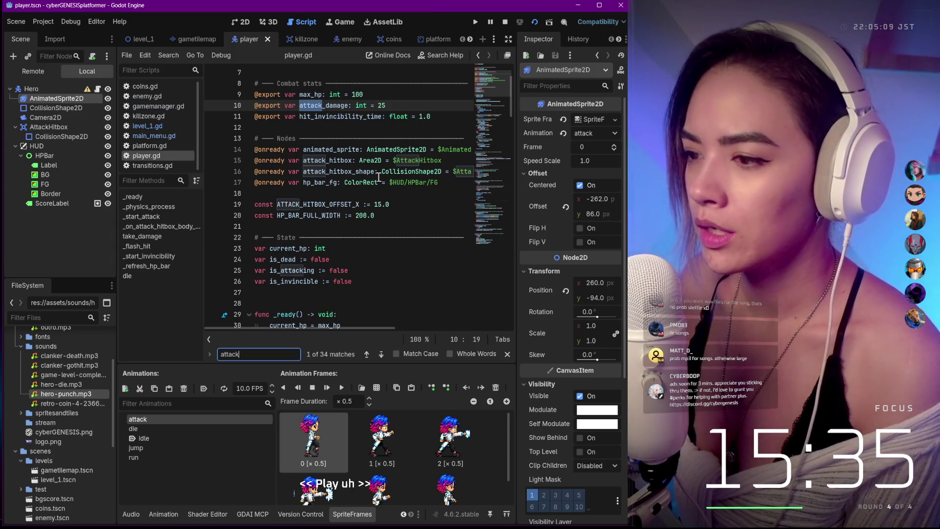
pyautogui.scroll(-2, 378, 177)
pyautogui.scroll(-2, 379, 177)
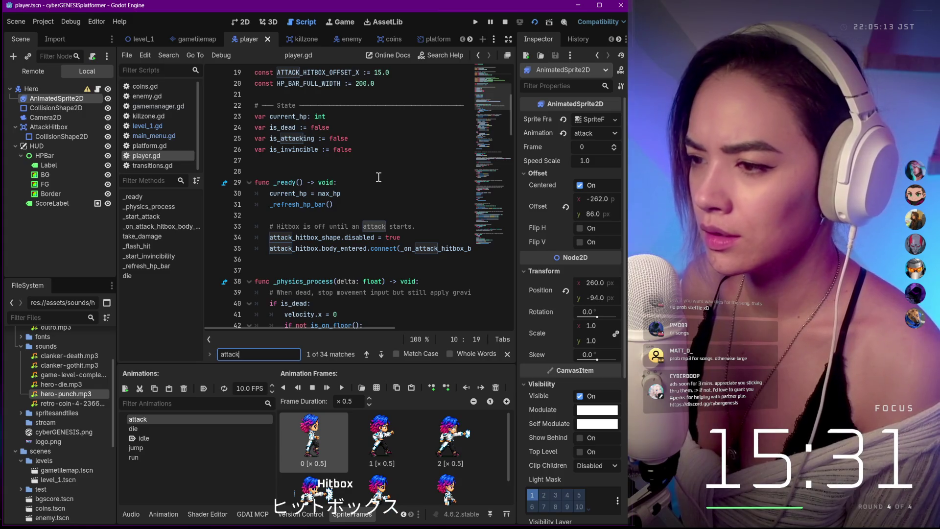
pyautogui.scroll(-1, 379, 178)
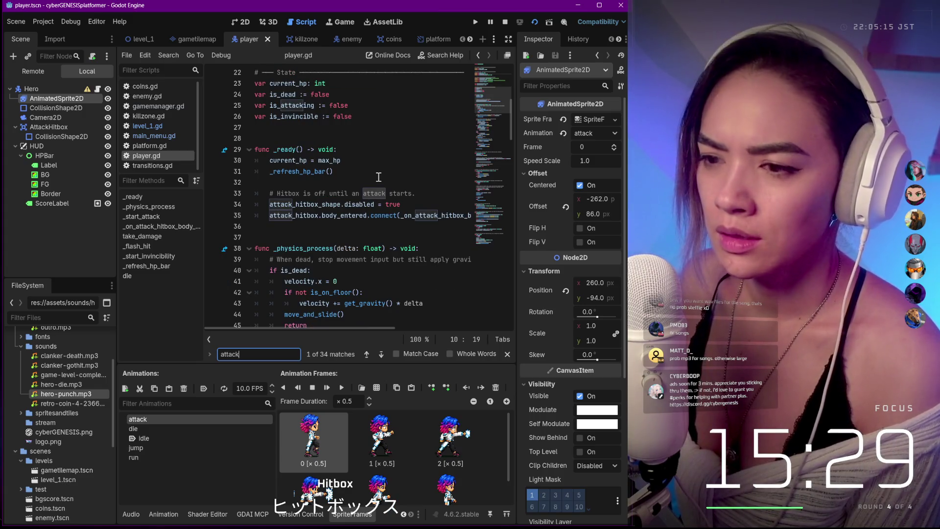
pyautogui.click(149, 246)
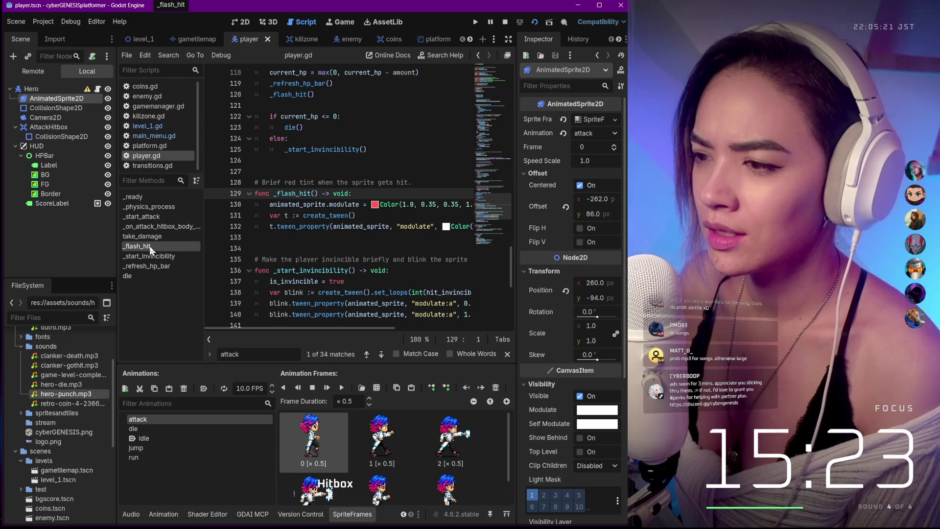
pyautogui.hscroll(3, 299, 244)
pyautogui.hscroll(-3, 299, 243)
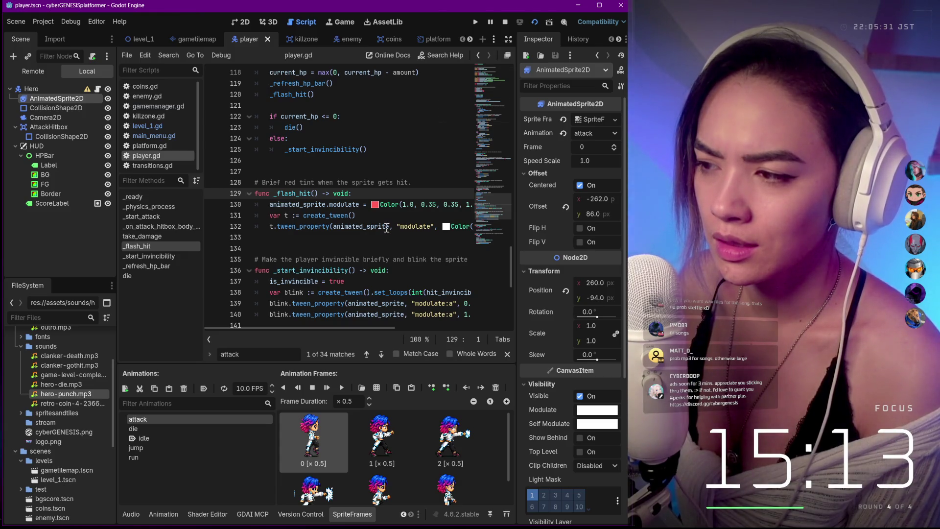
pyautogui.hscroll(5, 387, 228)
pyautogui.hscroll(-4, 387, 227)
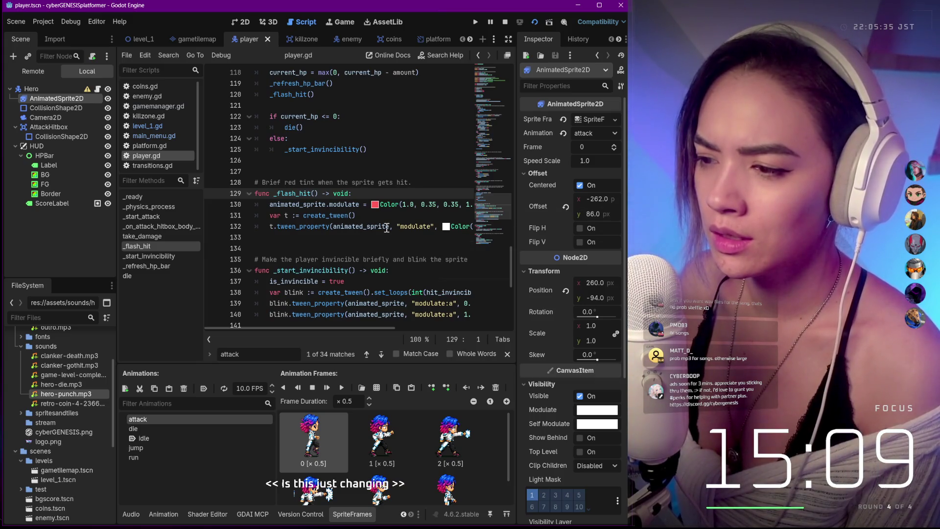
pyautogui.scroll(-5, 387, 228)
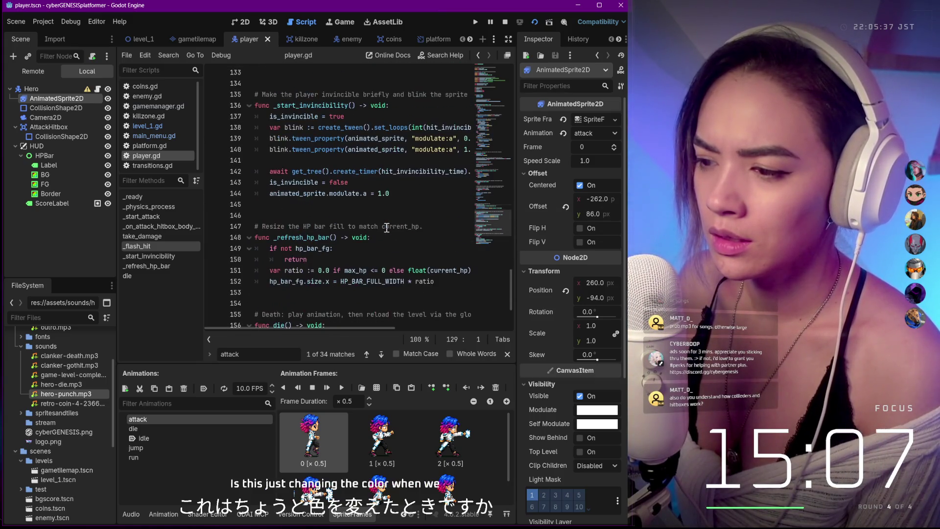
pyautogui.scroll(-3, 387, 228)
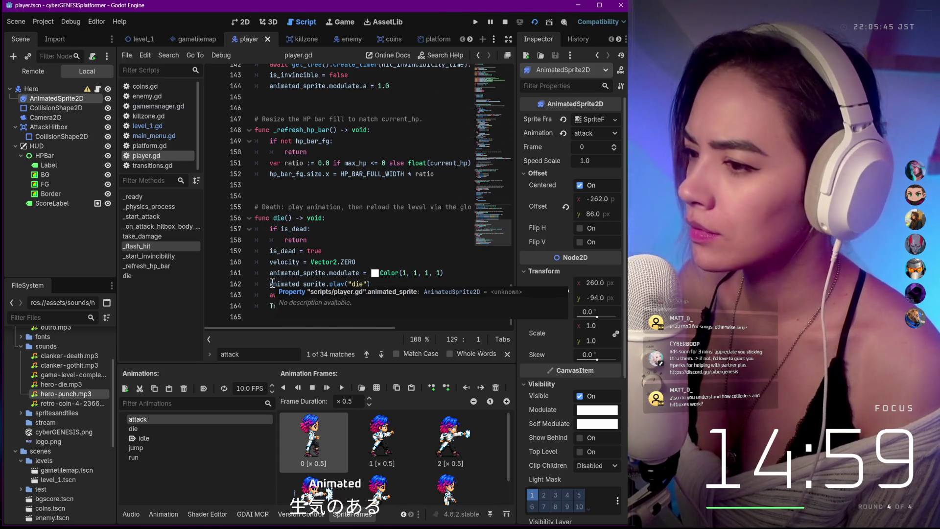
# Review the die and take_damage code at the end of player.gd, then select the AttackHitbox node.
pyautogui.hotkey('ctrl', 'End')
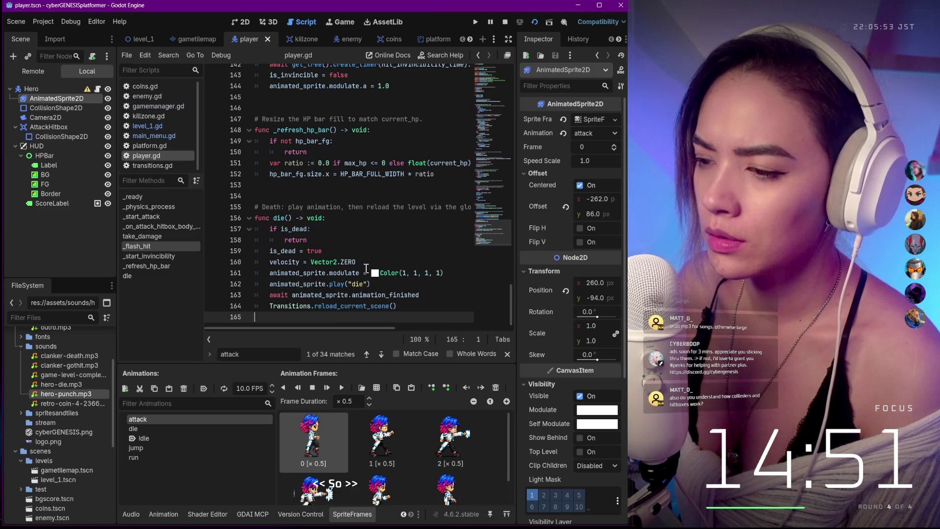
pyautogui.scroll(15, 366, 268)
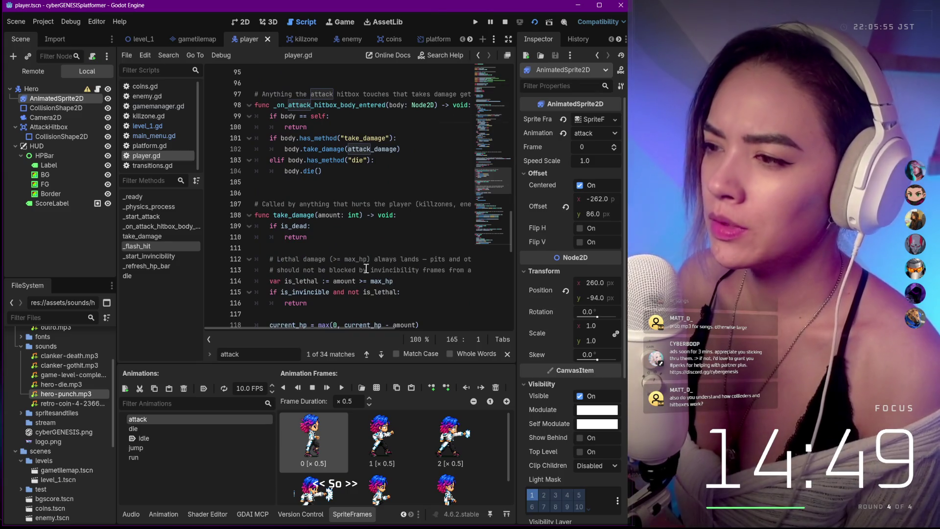
pyautogui.scroll(-2, 366, 268)
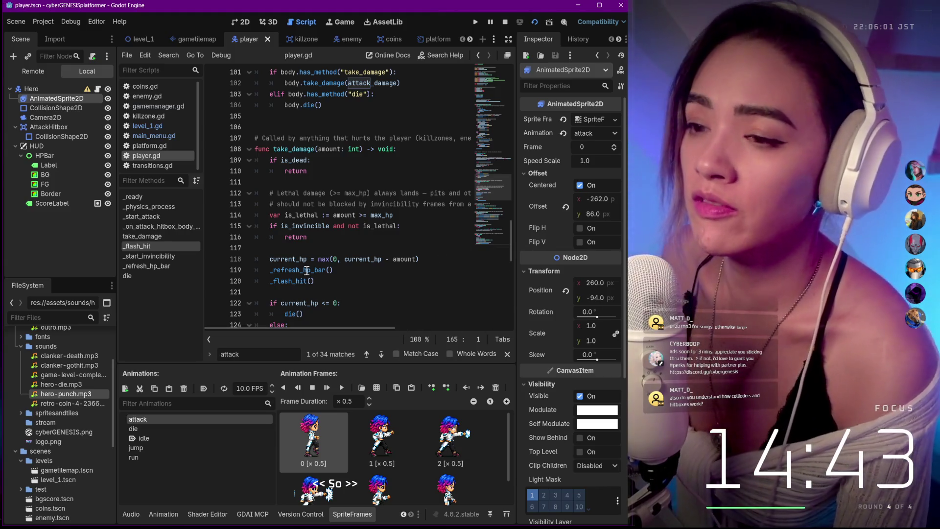
pyautogui.moveTo(320, 258)
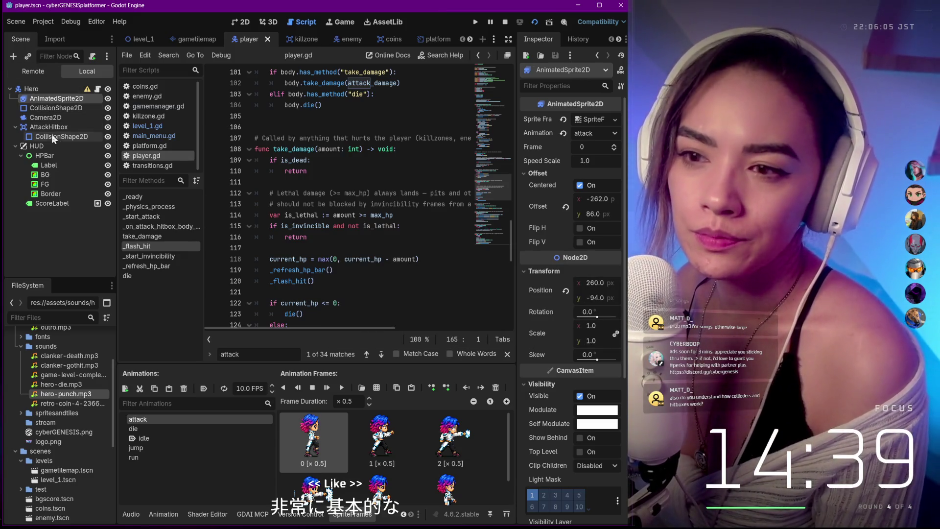
pyautogui.click(58, 128)
# Select the AttackHitbox's CollisionShape2D and zoom in on it in the 2D workspace.
pyautogui.click(57, 137)
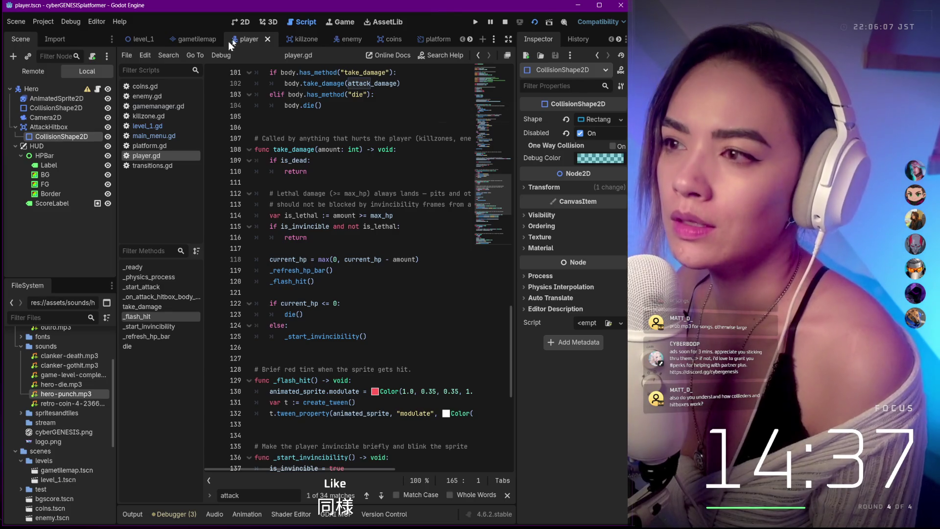
pyautogui.click(245, 22)
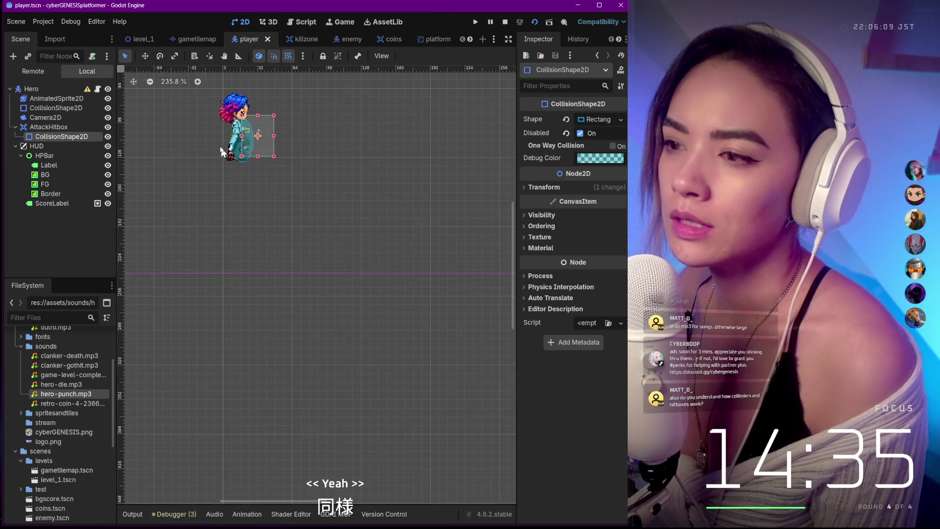
pyautogui.scroll(5, 221, 141)
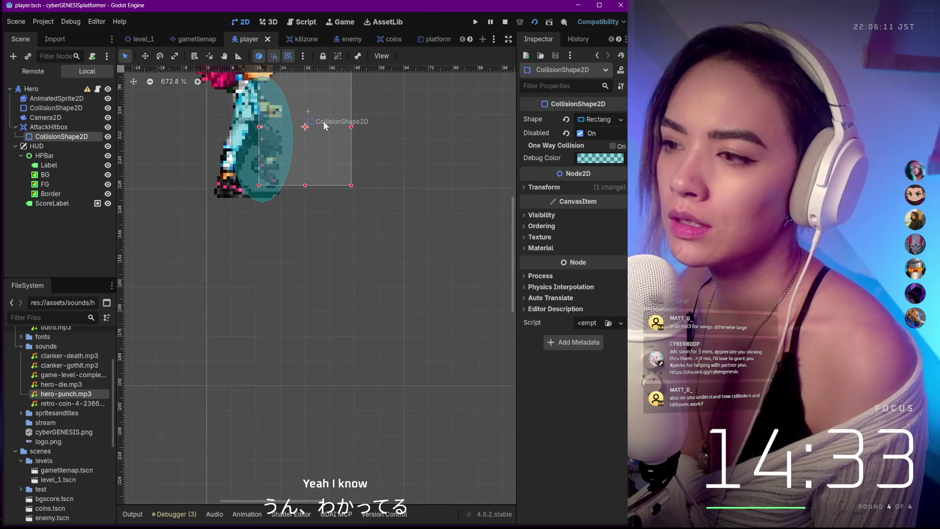
pyautogui.scroll(-5, 324, 122)
pyautogui.scroll(-1, 386, 206)
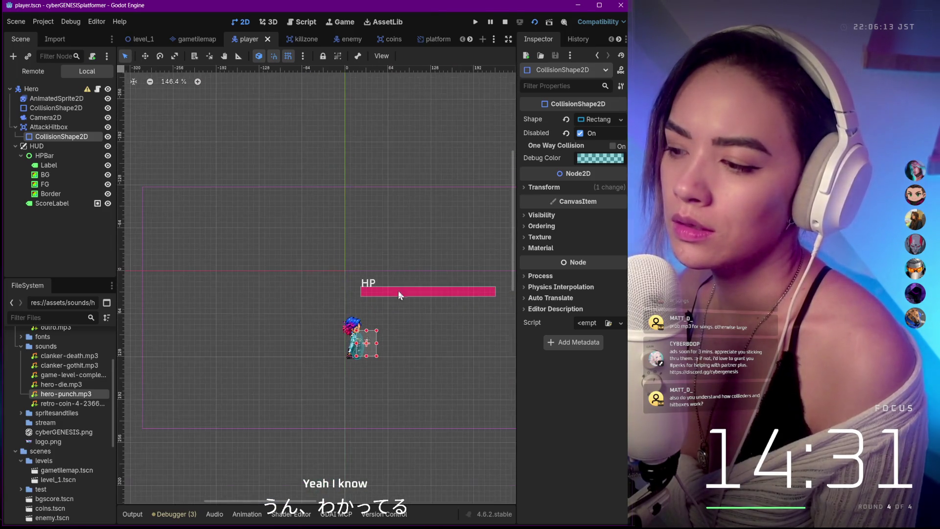
pyautogui.scroll(6, 404, 326)
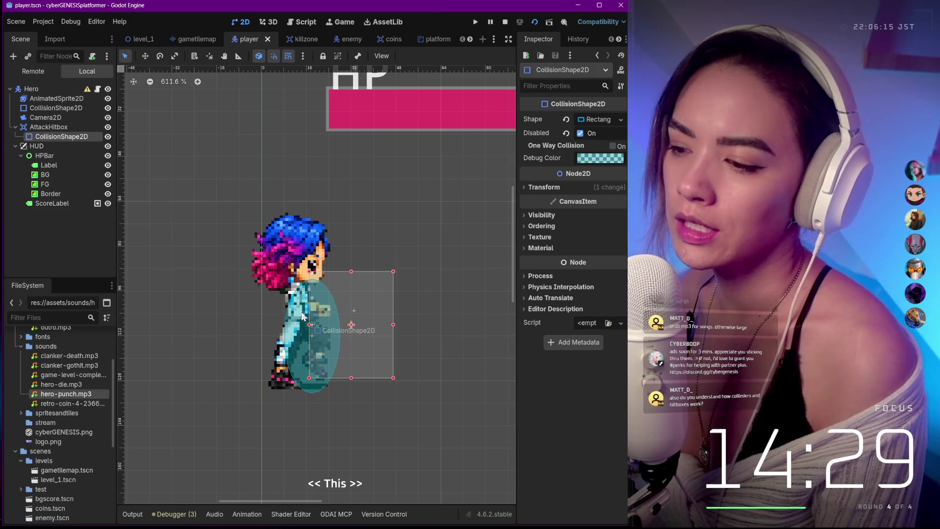
# Compare the hero's body collider with the attack hitbox, then show the Animation panel.
pyautogui.click(310, 300)
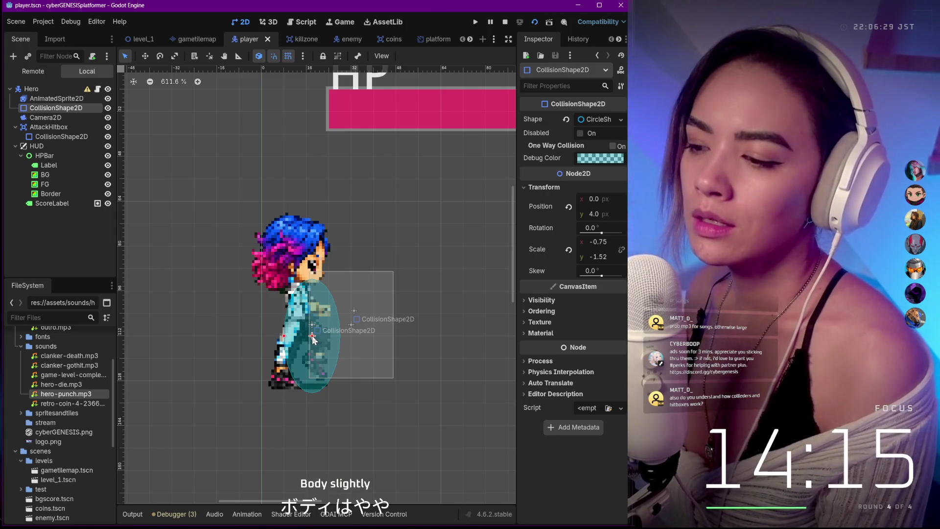
pyautogui.click(313, 339)
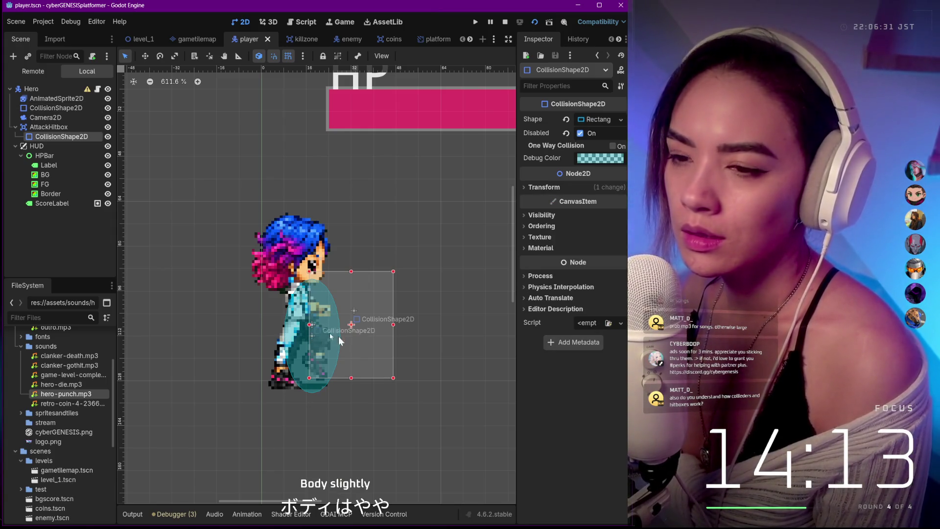
pyautogui.click(54, 127)
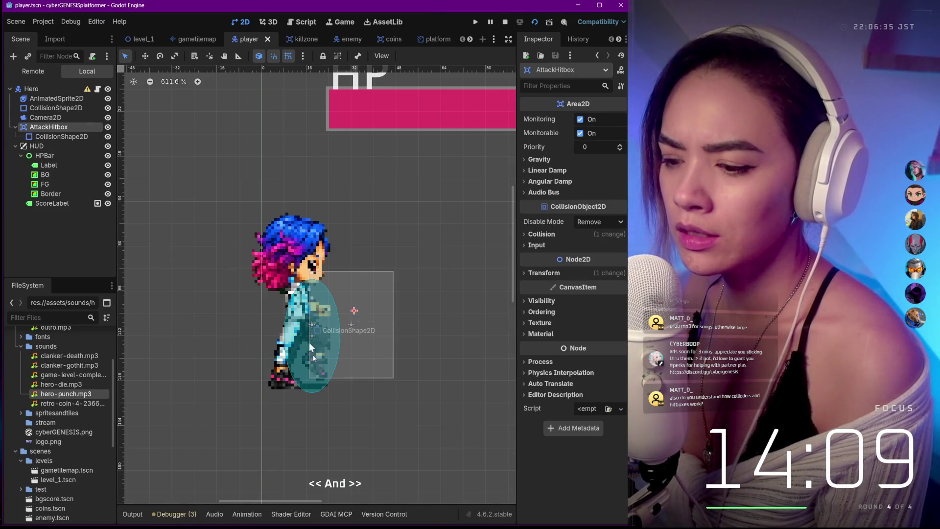
pyautogui.click(243, 512)
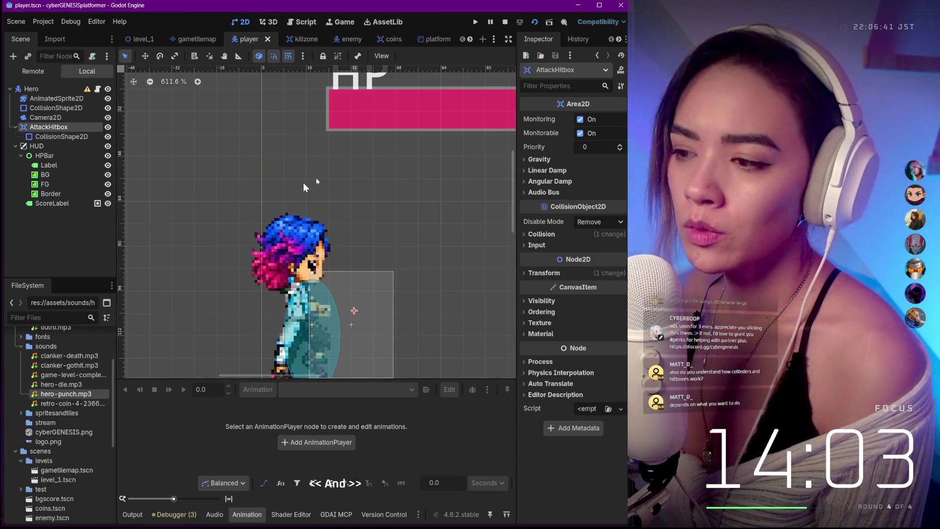
pyautogui.click(382, 170)
pyautogui.scroll(-9, 382, 172)
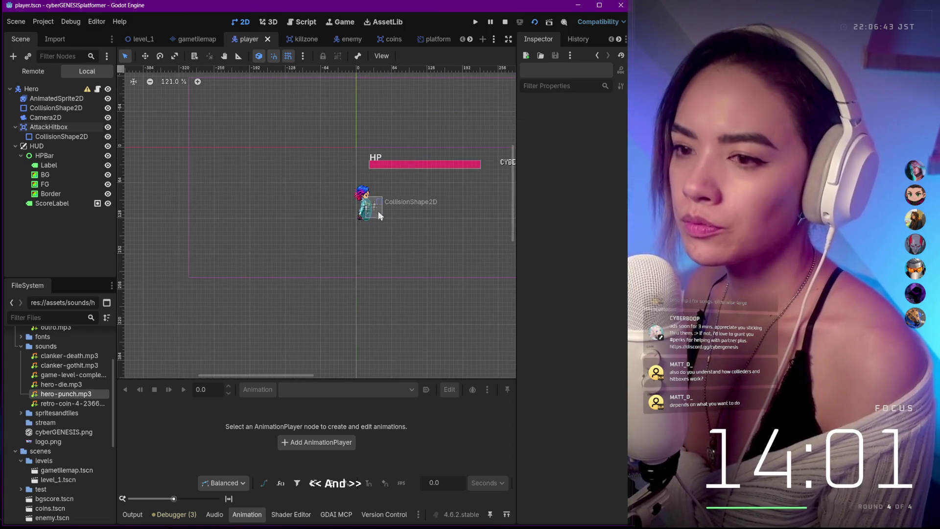
pyautogui.scroll(3, 415, 288)
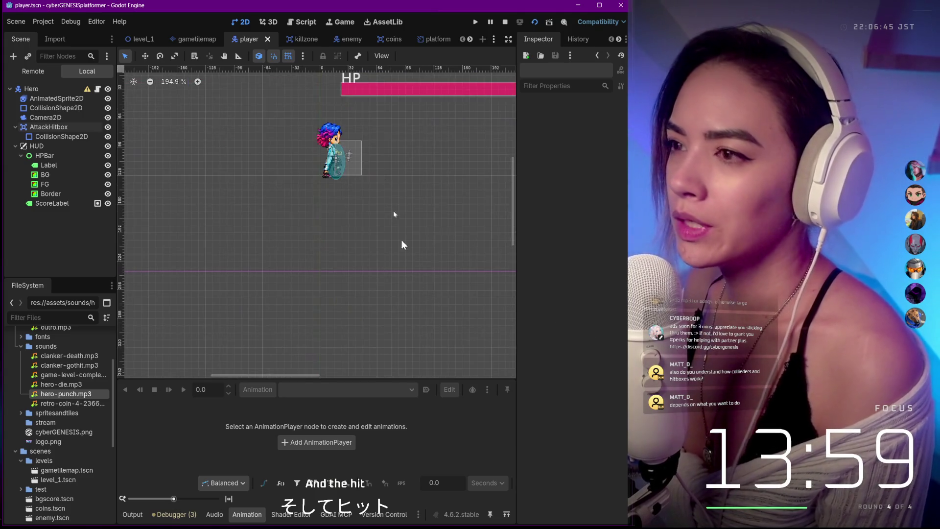
# Return to player.gd and jump to the _start_attack function.
pyautogui.click(302, 22)
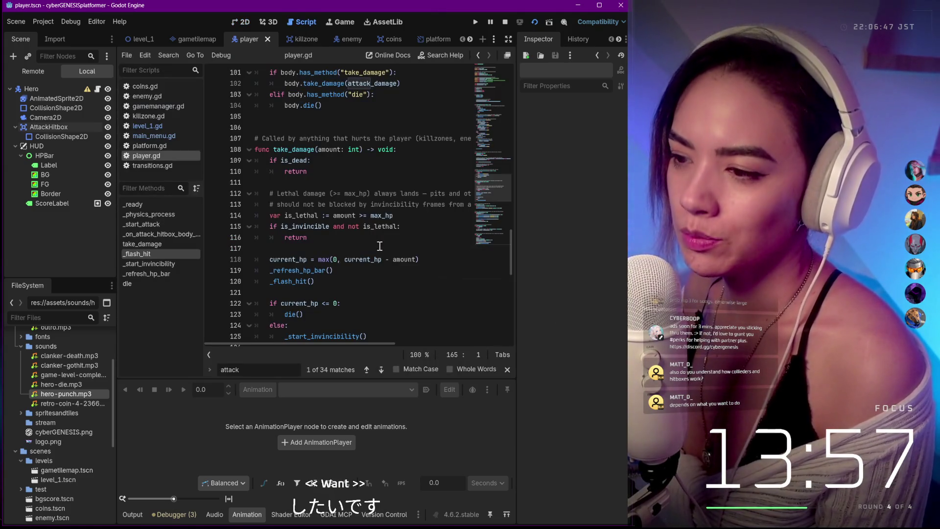
pyautogui.scroll(4, 380, 245)
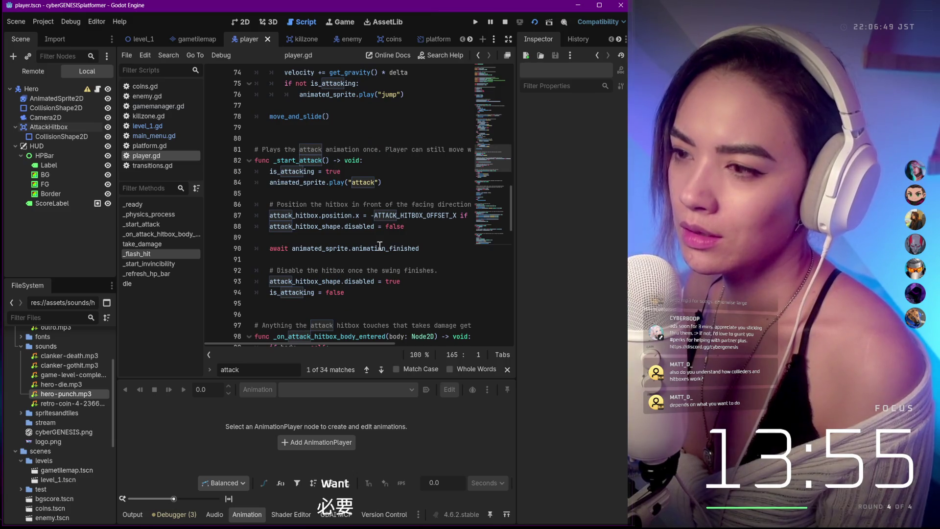
pyautogui.scroll(4, 380, 245)
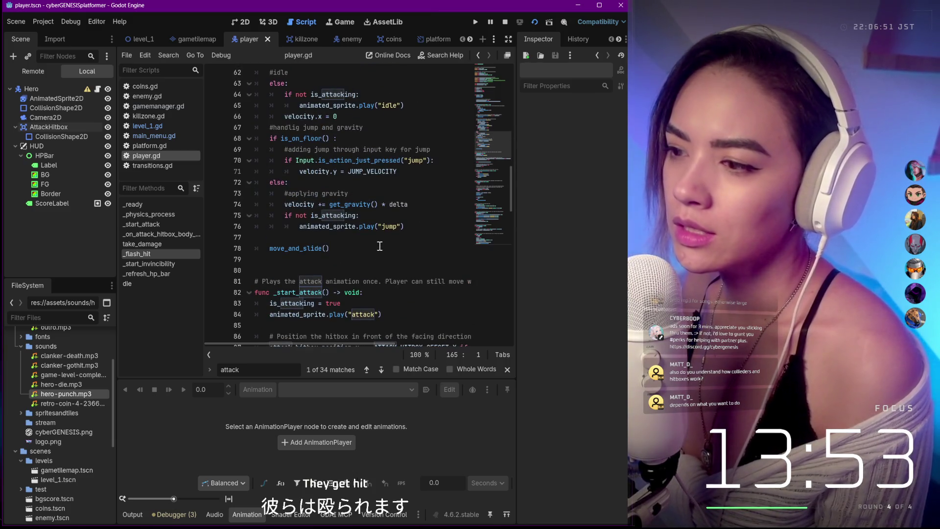
pyautogui.scroll(2, 381, 246)
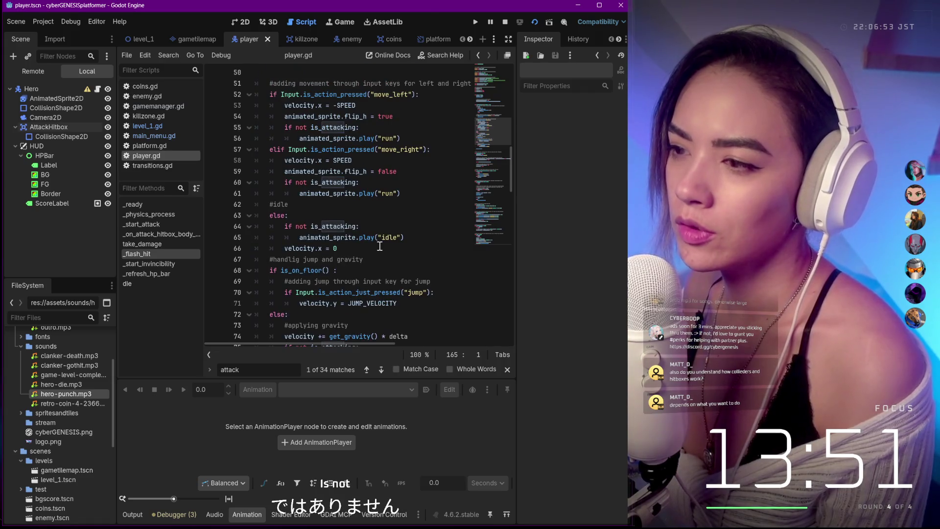
pyautogui.scroll(2, 379, 246)
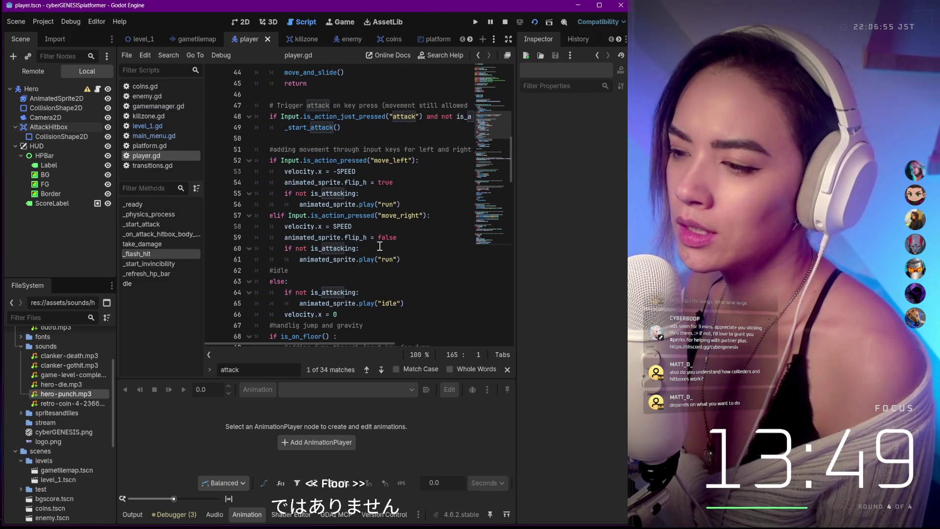
pyautogui.scroll(2, 380, 246)
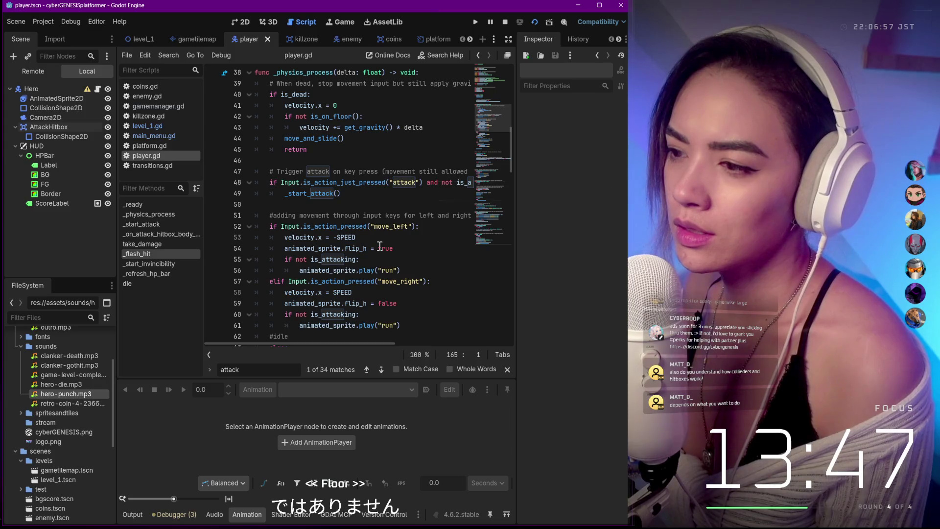
pyautogui.click(179, 225)
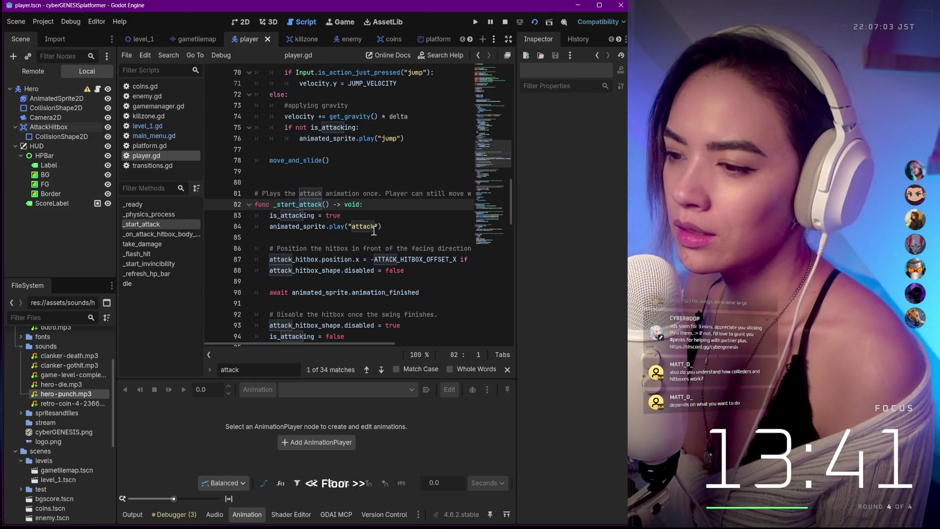
# Review the death code at the end of player.gd, then open killzone.gd with its damage_amount of 25.
pyautogui.hotkey('ctrl', 'End')
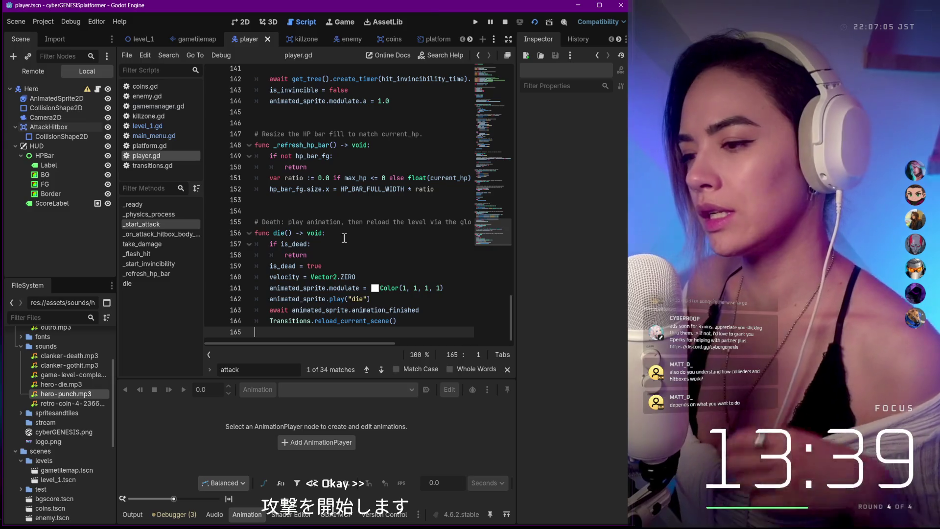
pyautogui.scroll(1, 344, 238)
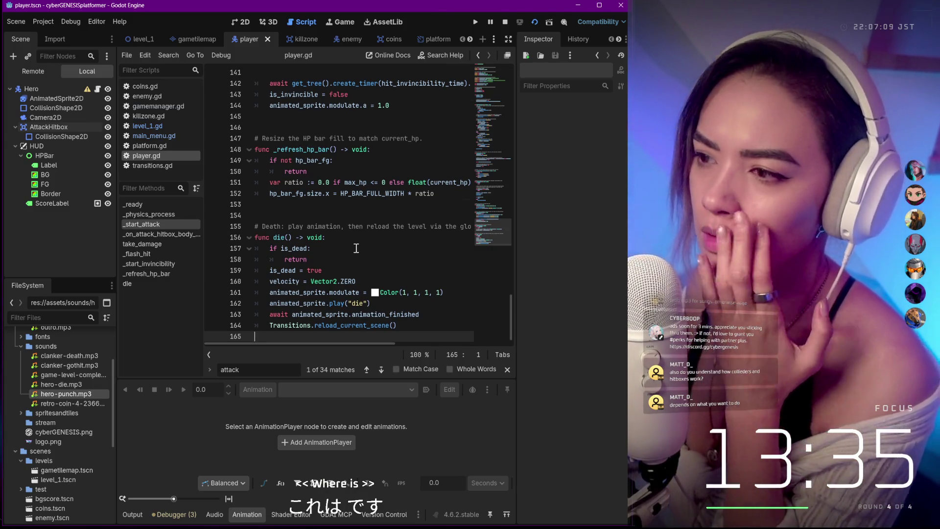
pyautogui.scroll(4, 357, 248)
pyautogui.scroll(-4, 357, 248)
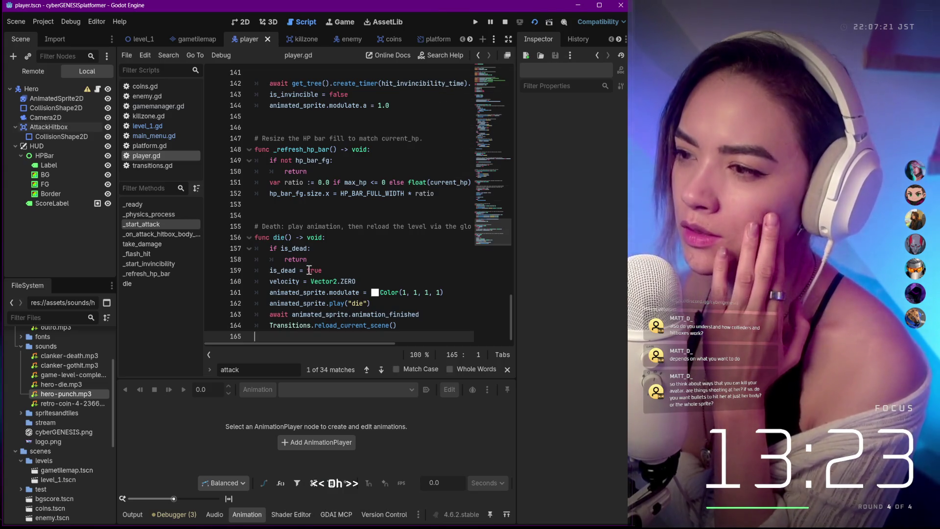
pyautogui.scroll(15, 309, 271)
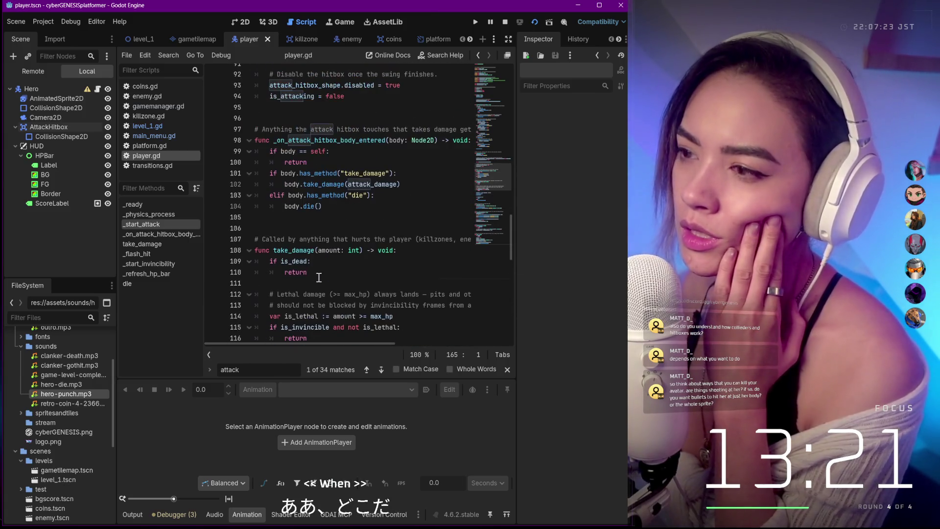
pyautogui.scroll(20, 319, 275)
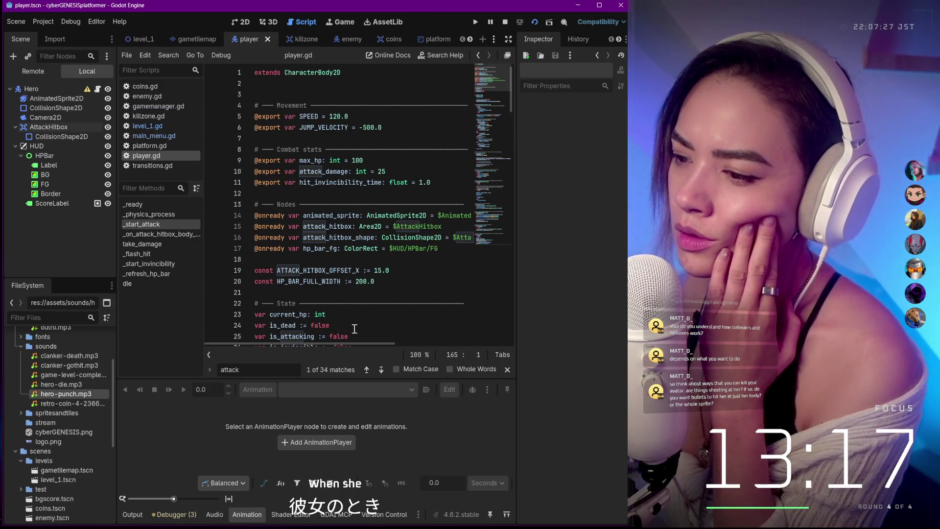
pyautogui.scroll(-2, 355, 329)
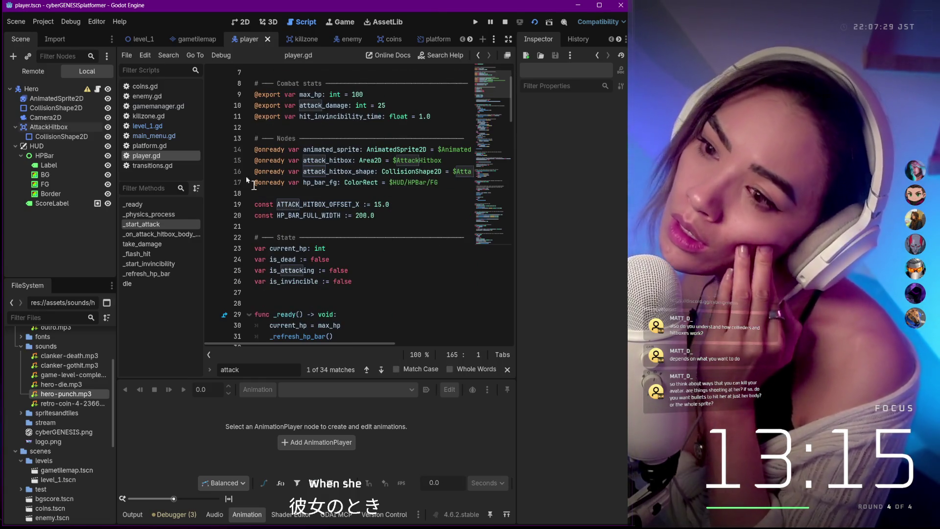
pyautogui.click(157, 116)
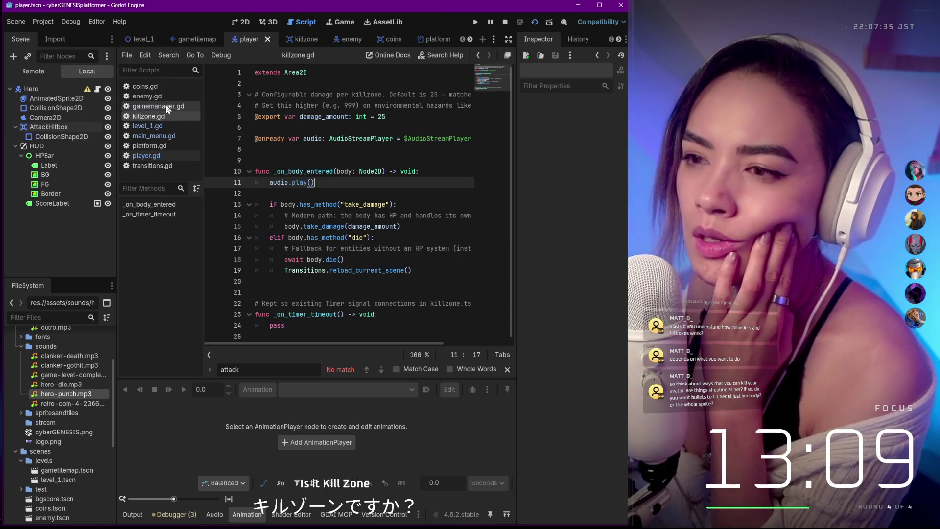
# Open gamemanager.gd to view _refresh_labels building the "CYBERBALLS : " score text.
pyautogui.click(153, 106)
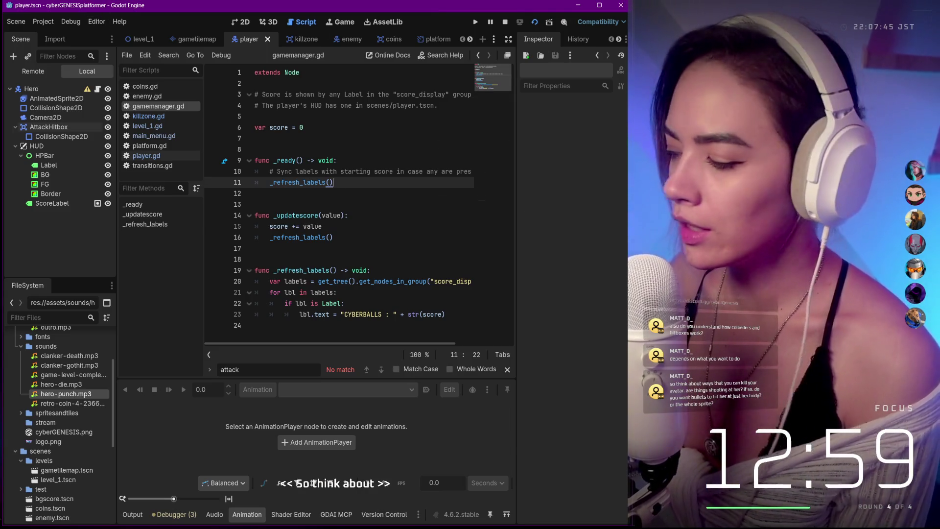
pyautogui.moveTo(314, 526)
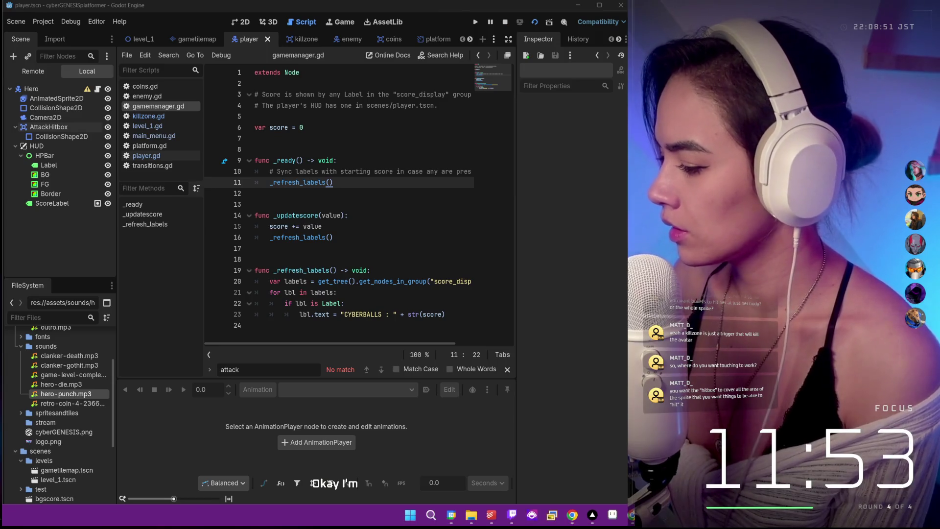
# In the running game, walk the hero left and right and punch in both directions.
pyautogui.click(532, 514)
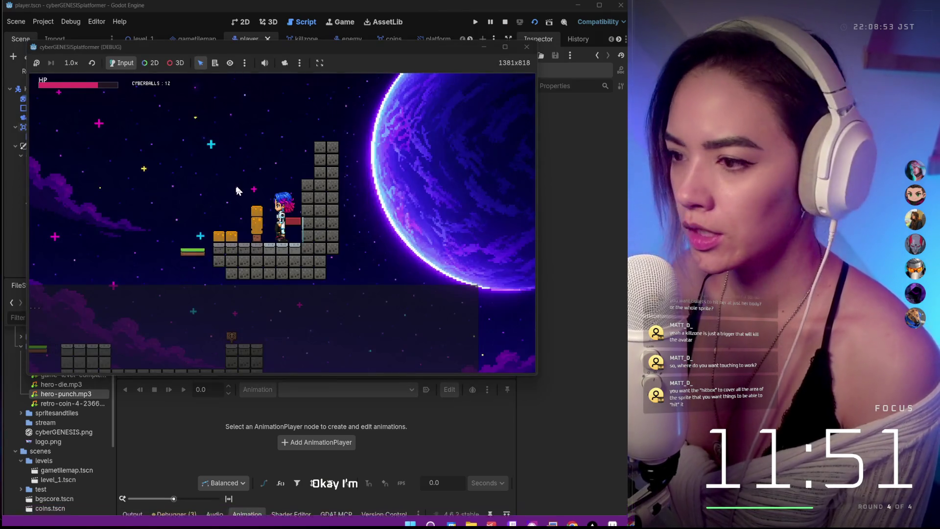
pyautogui.press('Left')
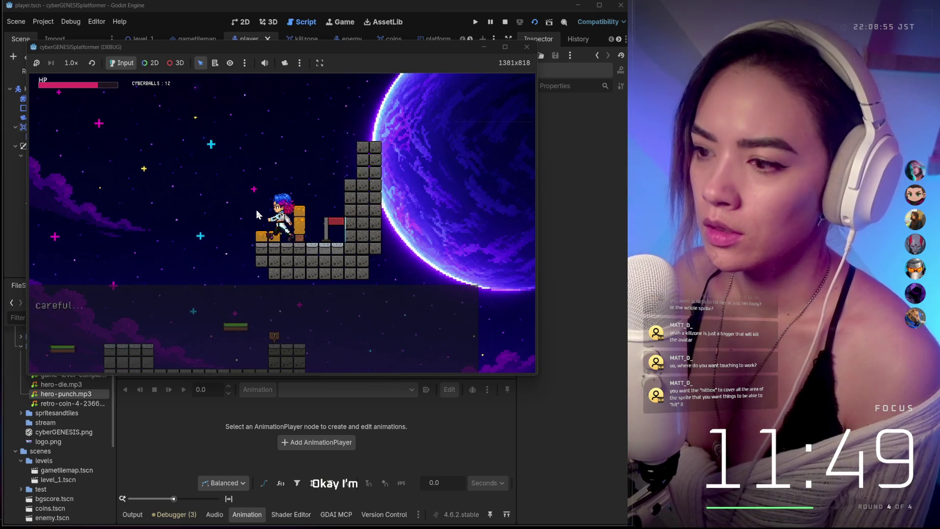
pyautogui.press('Right')
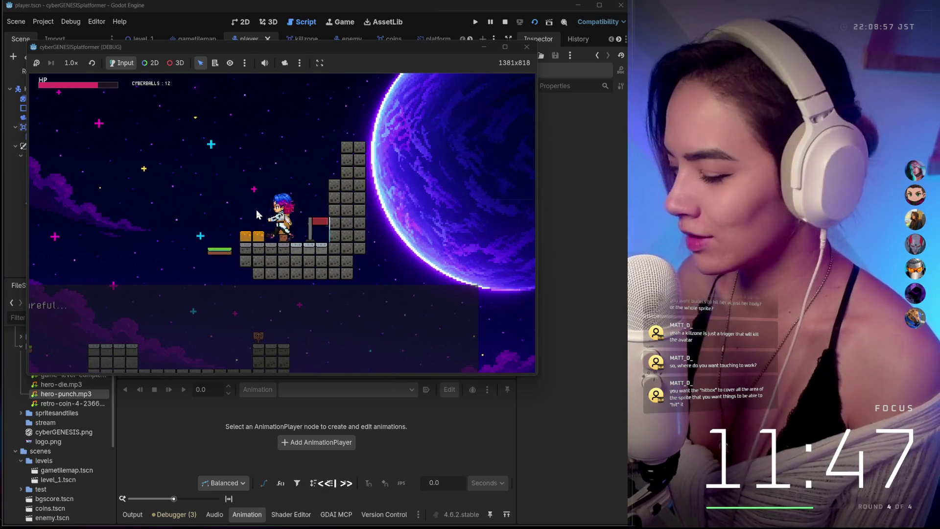
pyautogui.press('Right')
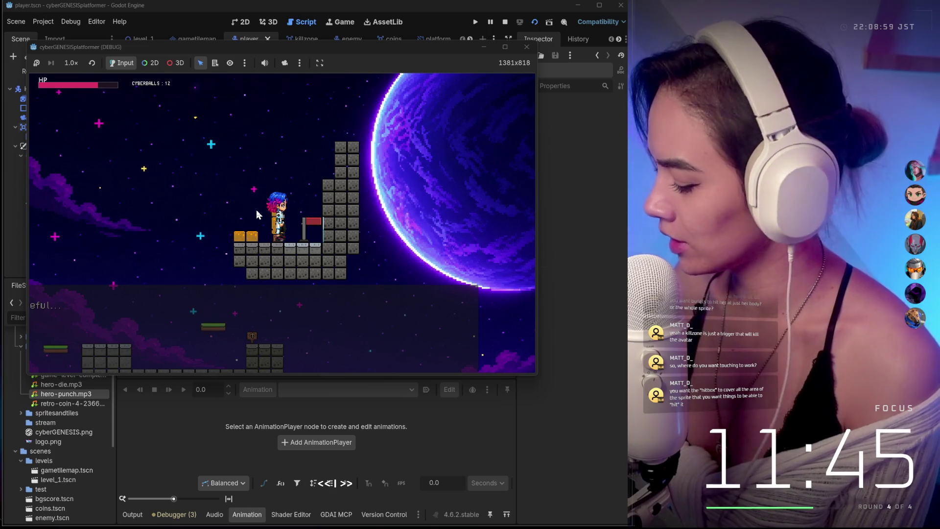
pyautogui.click(258, 215)
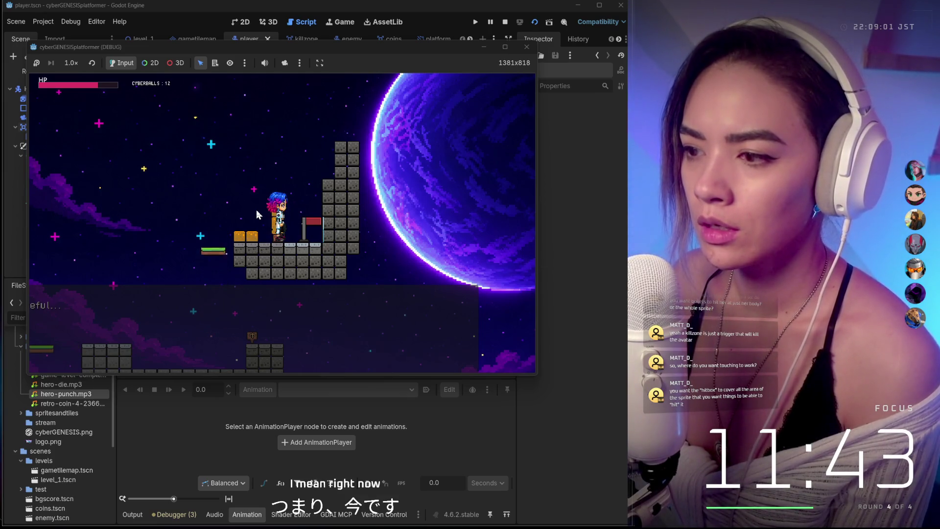
pyautogui.press('Left')
pyautogui.press('Right')
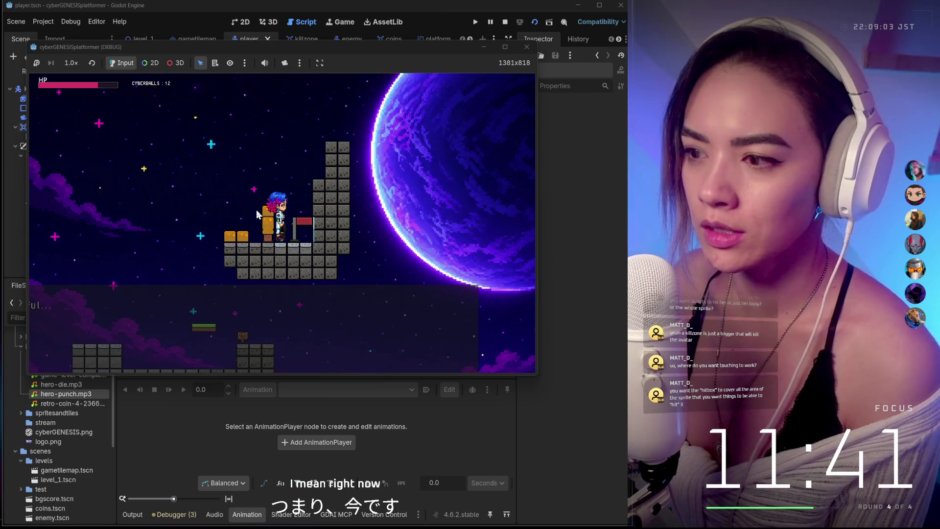
pyautogui.press('Right')
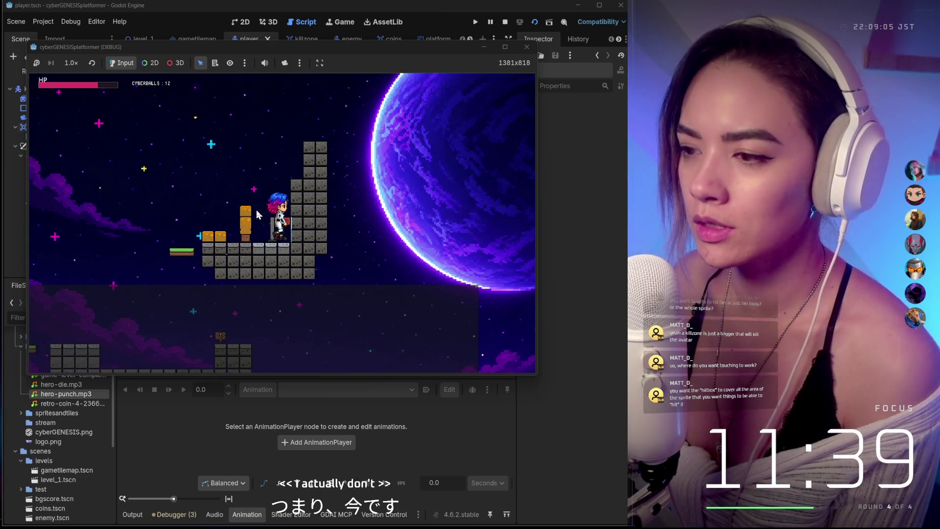
pyautogui.press('Left')
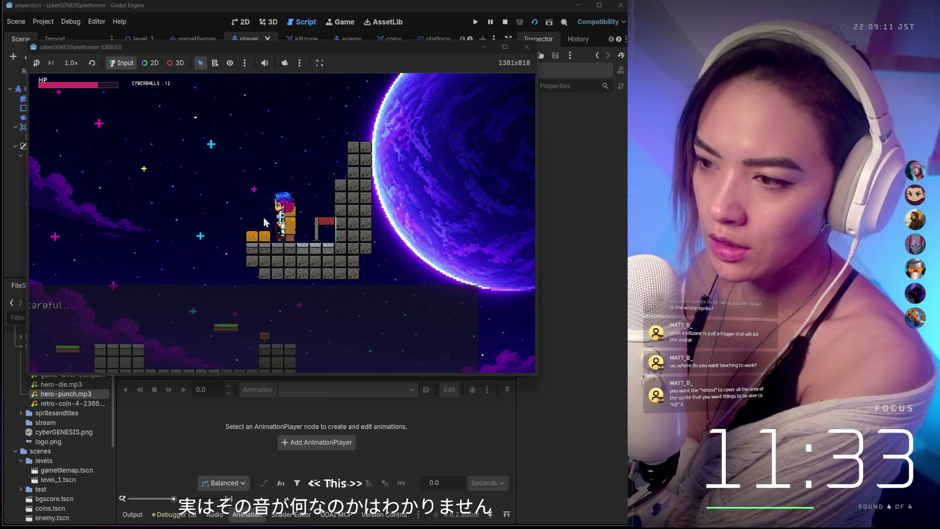
pyautogui.click(265, 223)
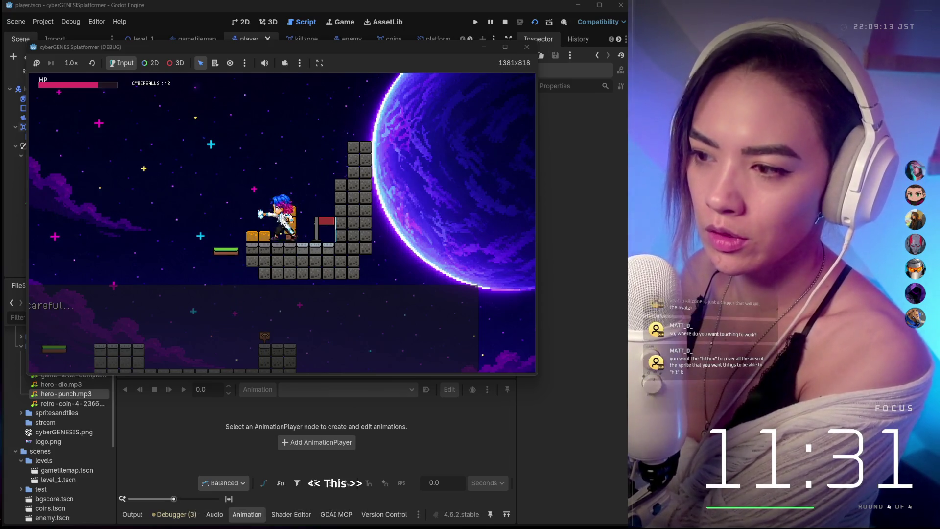
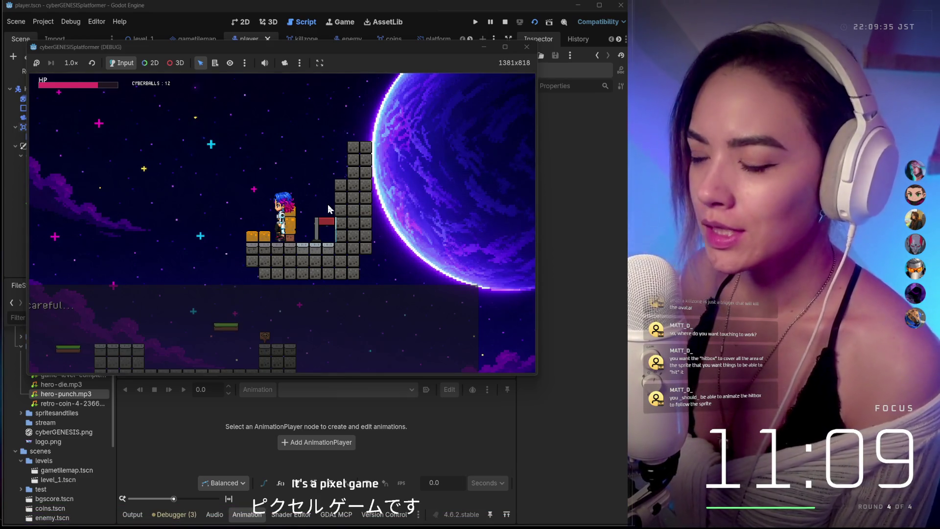
# Walk the hero a little to the right and drag the debug game window lower.
pyautogui.press('Left')
pyautogui.press('Right')
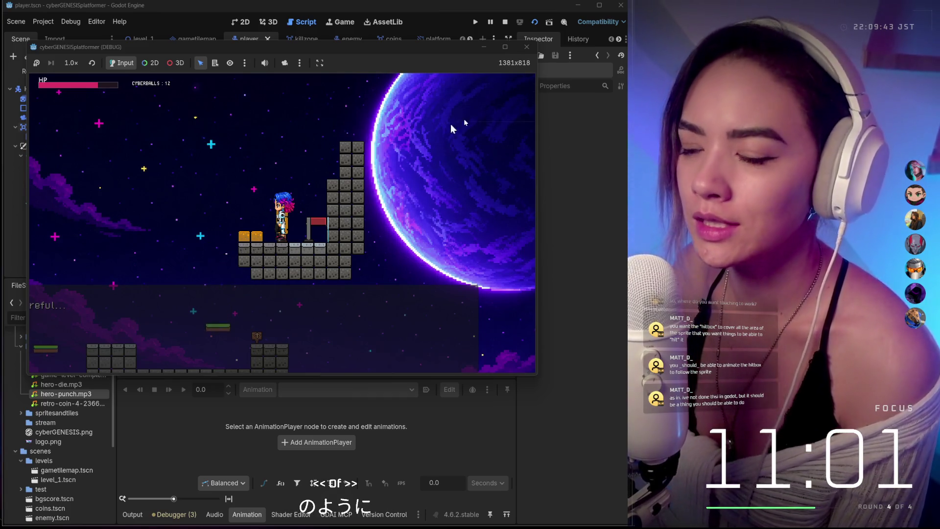
pyautogui.moveTo(451, 54)
pyautogui.mouseDown()
pyautogui.moveTo(468, 92)
pyautogui.moveTo(539, 169)
pyautogui.moveTo(497, 173)
pyautogui.moveTo(442, 124)
pyautogui.moveTo(441, 98)
pyautogui.mouseUp()
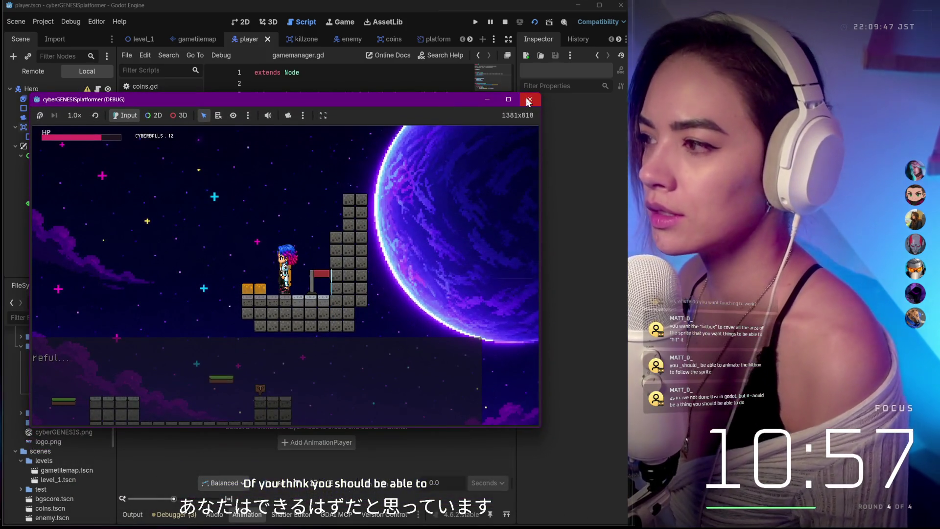
# Close the running game and show the level_1 scene in the 2D workspace.
pyautogui.click(530, 100)
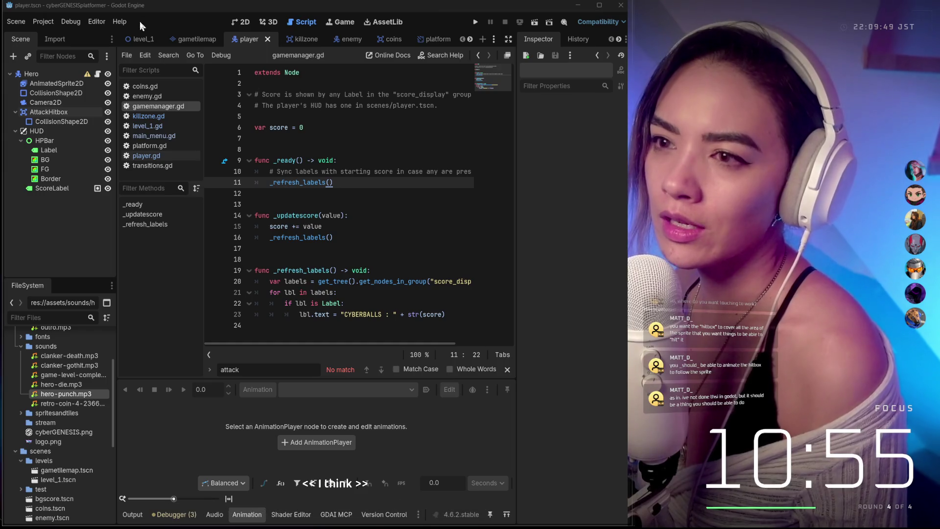
pyautogui.click(142, 39)
pyautogui.click(194, 38)
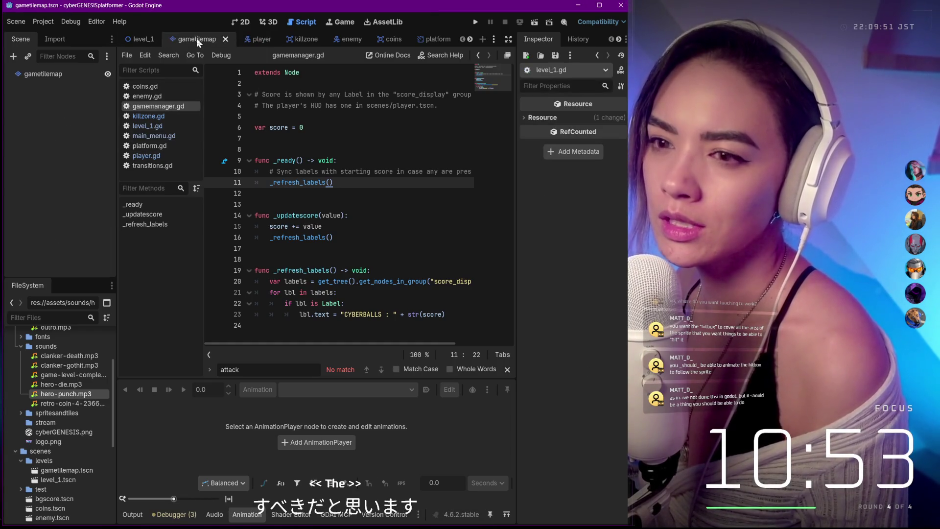
pyautogui.click(132, 38)
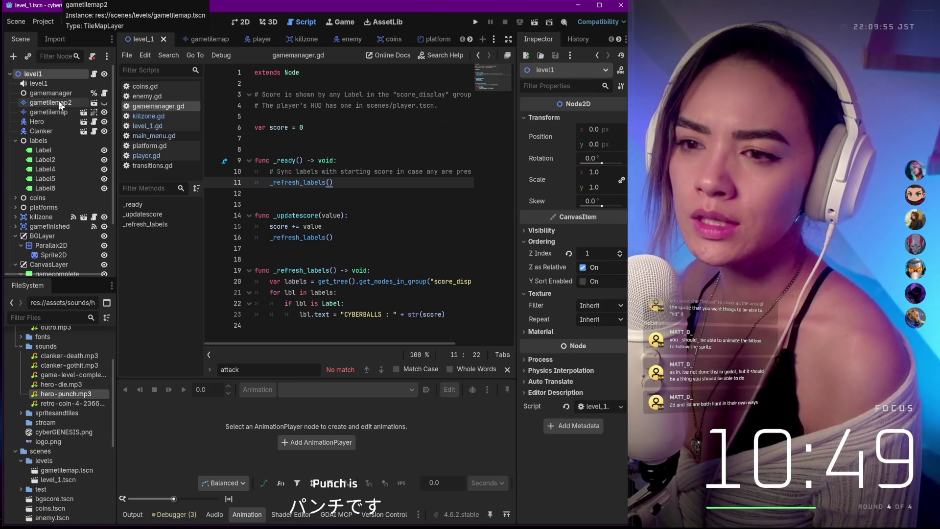
pyautogui.click(215, 39)
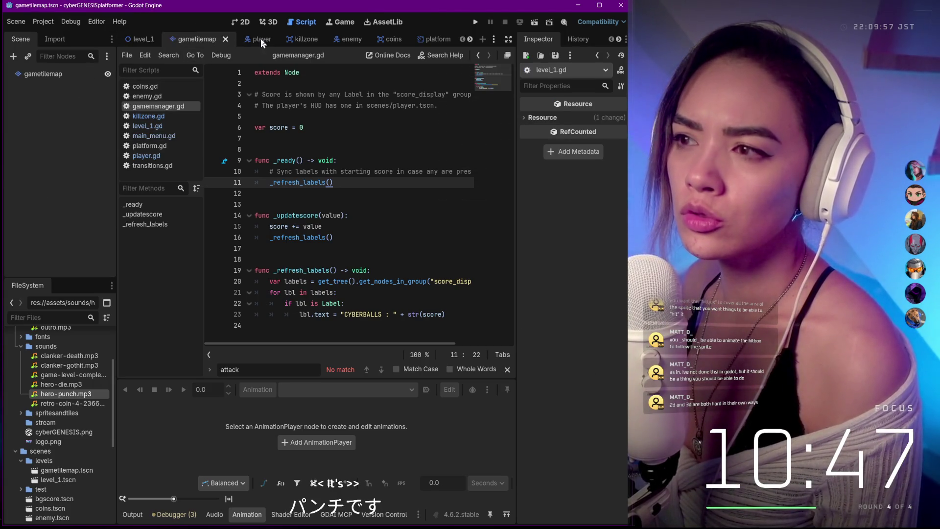
pyautogui.click(241, 22)
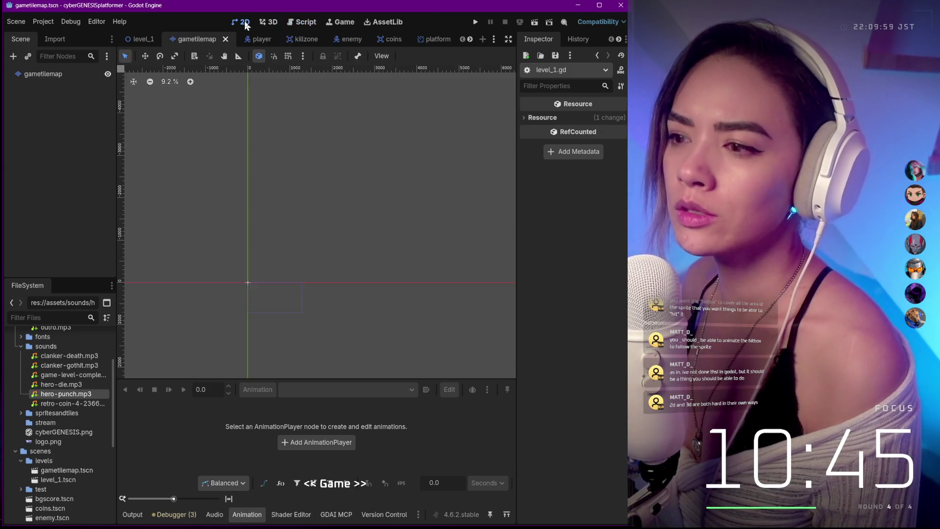
pyautogui.scroll(6, 284, 243)
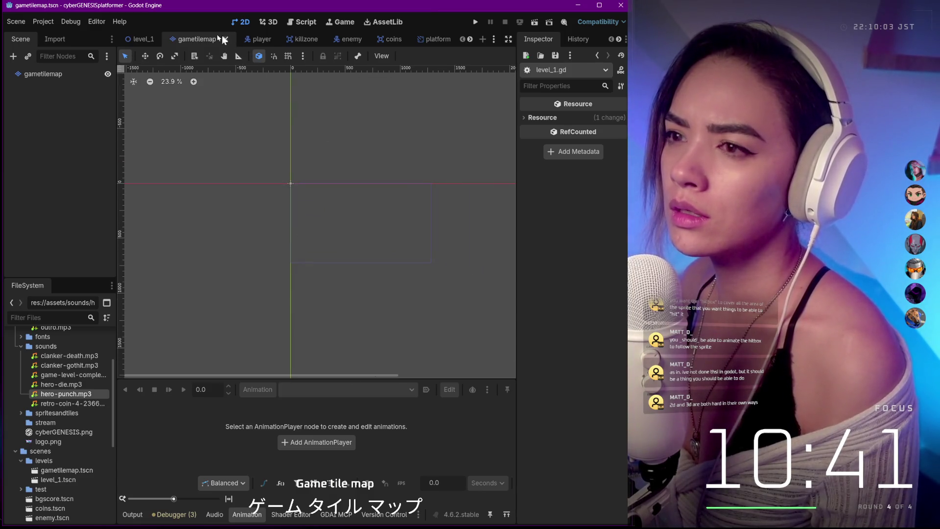
pyautogui.click(127, 38)
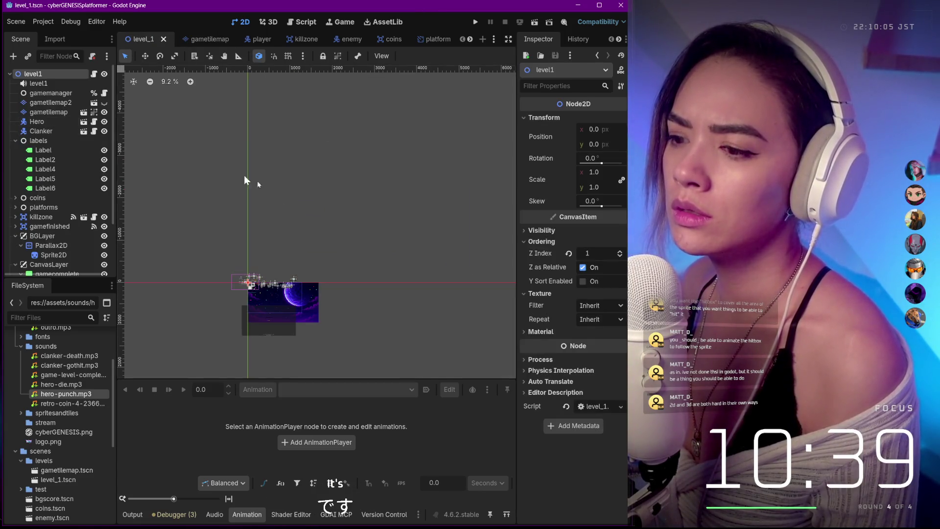
# Select the gamecomplete panel and drag it up and right over the level start.
pyautogui.scroll(5, 284, 304)
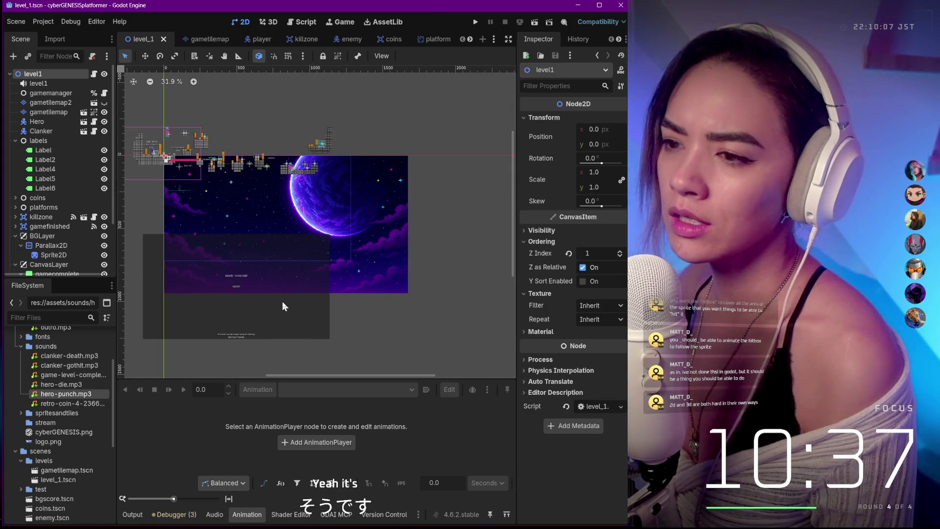
pyautogui.click(283, 306)
pyautogui.moveTo(284, 296)
pyautogui.mouseDown()
pyautogui.moveTo(304, 260)
pyautogui.moveTo(304, 219)
pyautogui.moveTo(319, 219)
pyautogui.moveTo(306, 216)
pyautogui.moveTo(323, 219)
pyautogui.moveTo(308, 218)
pyautogui.mouseUp()
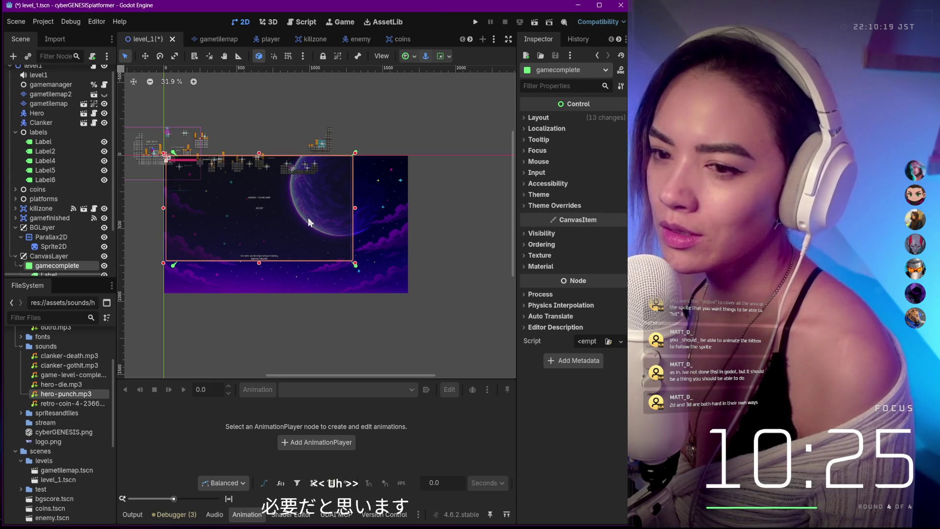
# Zoom the canvas in and out to check the gamecomplete panel's new placement.
pyautogui.scroll(-2, 67, 222)
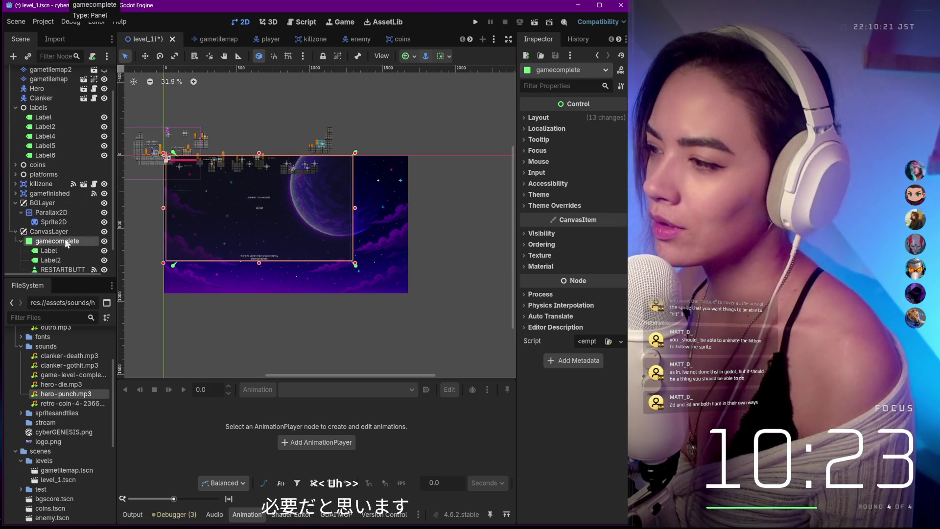
pyautogui.scroll(4, 208, 166)
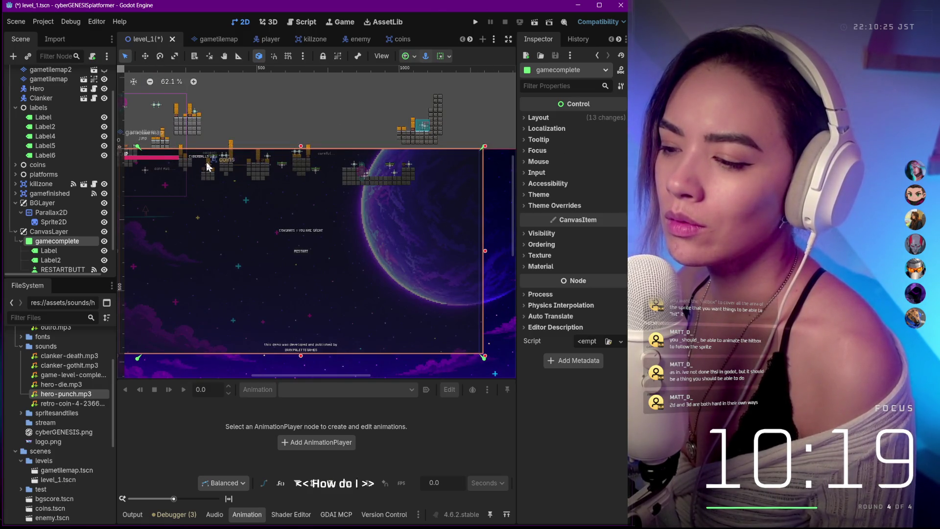
pyautogui.scroll(-2, 208, 166)
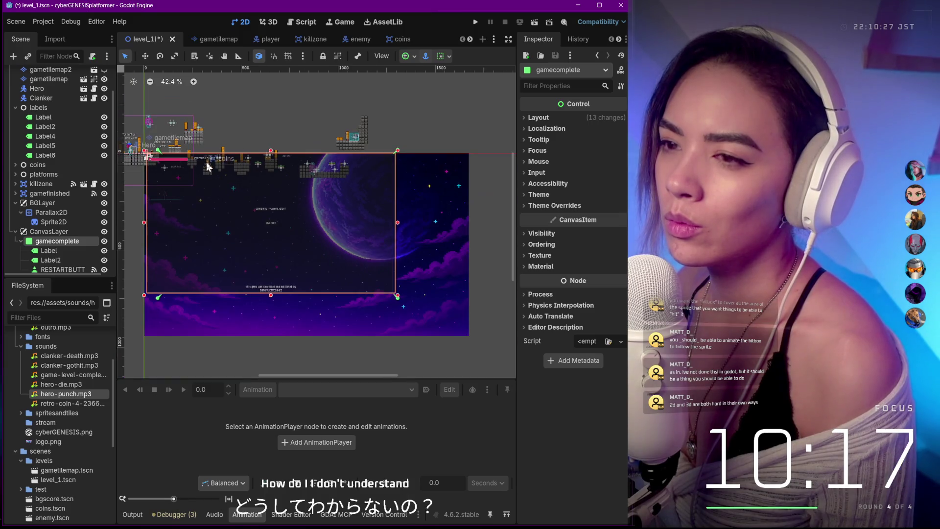
pyautogui.scroll(-3, 90, 149)
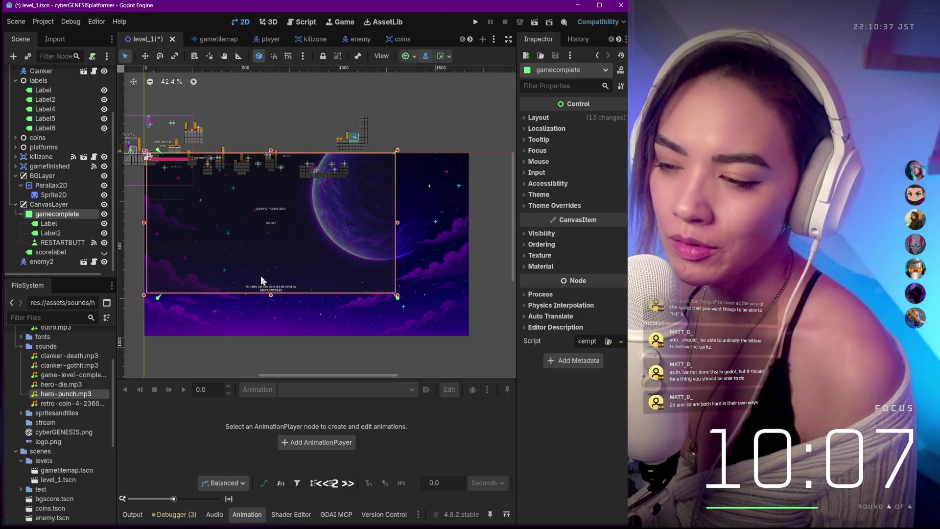
pyautogui.scroll(5, 281, 287)
pyautogui.scroll(-3, 296, 303)
pyautogui.scroll(2, 294, 302)
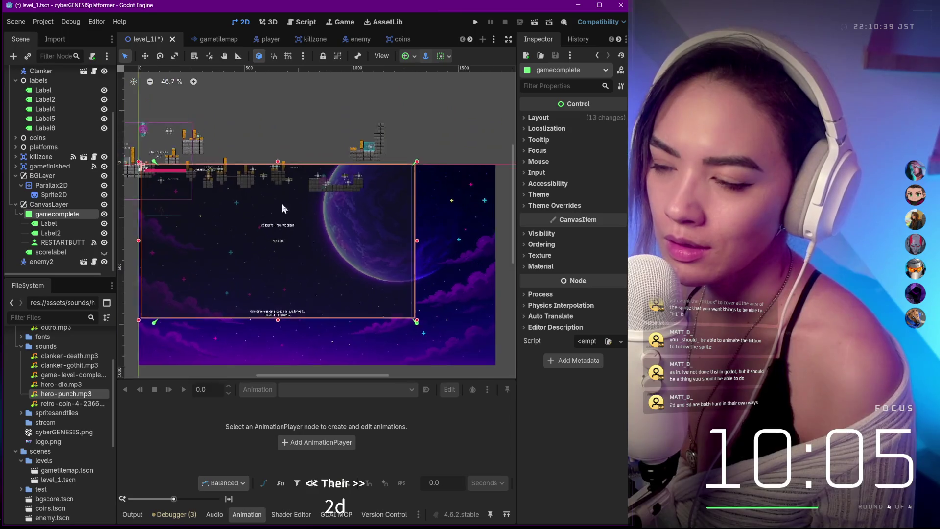
pyautogui.scroll(5, 254, 188)
pyautogui.scroll(-3, 291, 164)
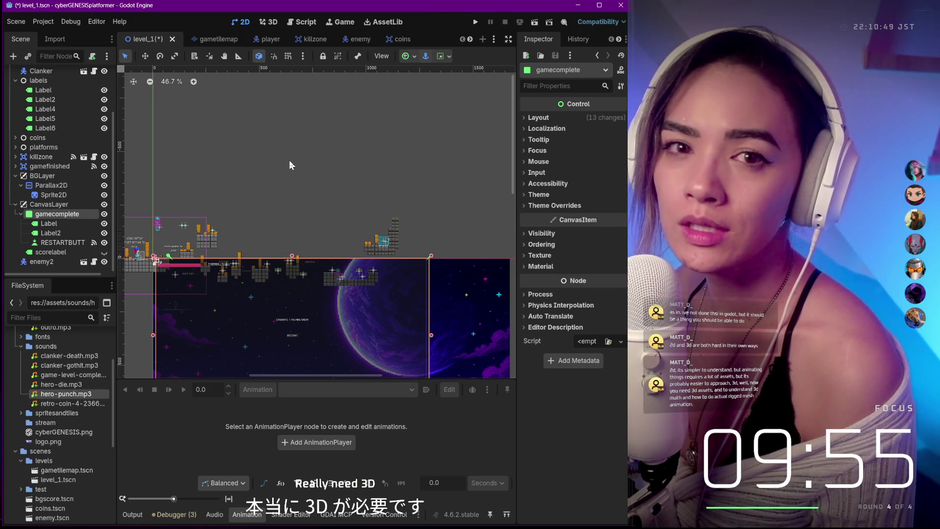
pyautogui.scroll(-2, 290, 159)
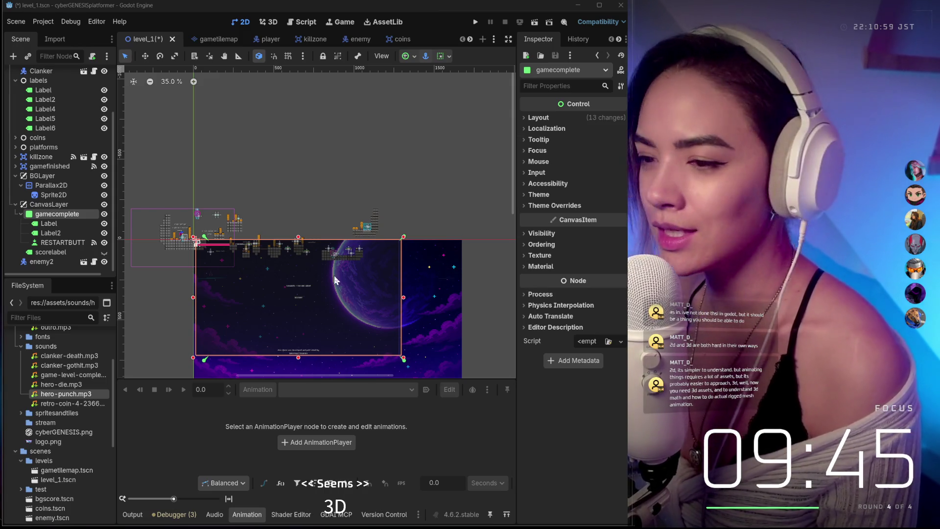
pyautogui.scroll(2, 281, 238)
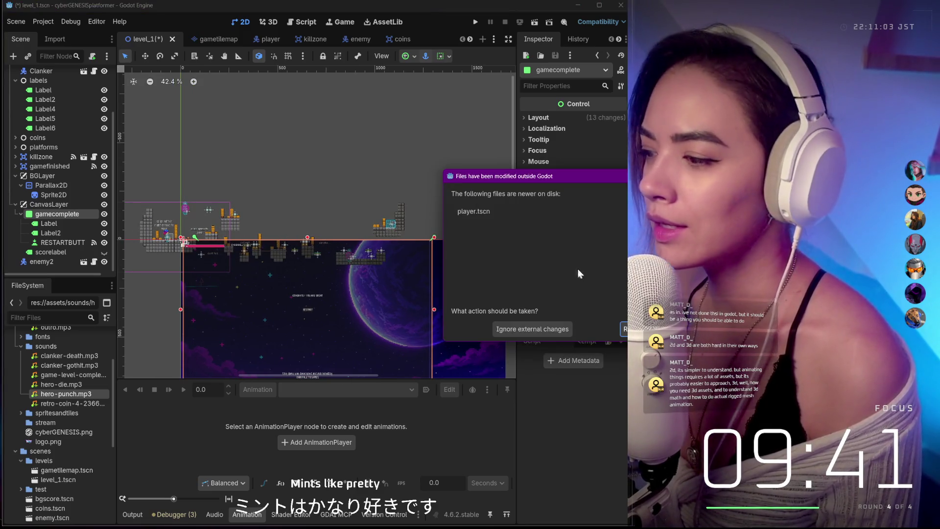
# Reload player.tscn and enemy.tscn from disk, then run level_1 to test it.
pyautogui.click(624, 328)
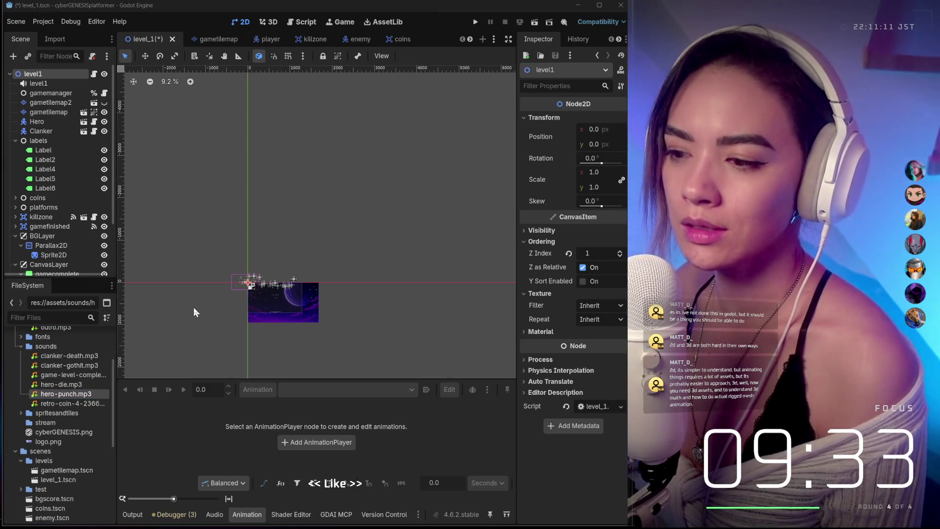
pyautogui.scroll(2, 237, 291)
pyautogui.scroll(7, 236, 289)
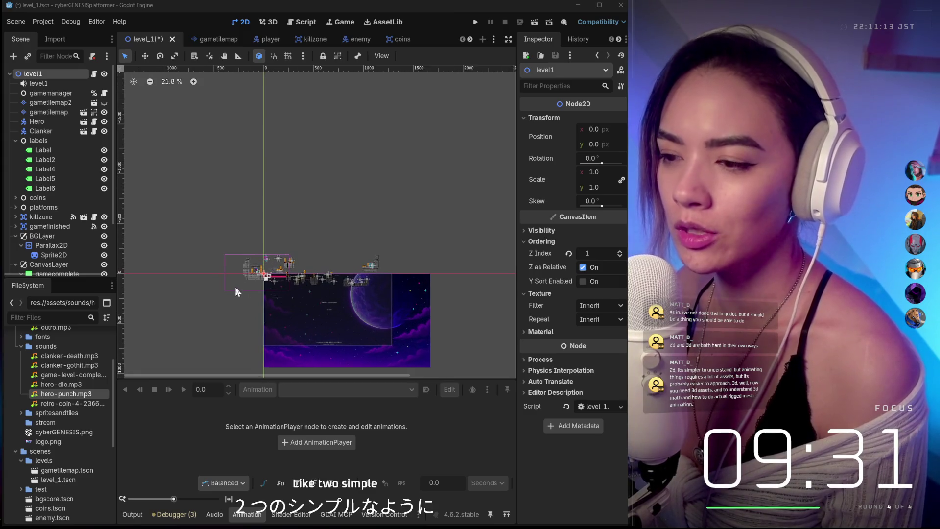
pyautogui.scroll(3, 237, 287)
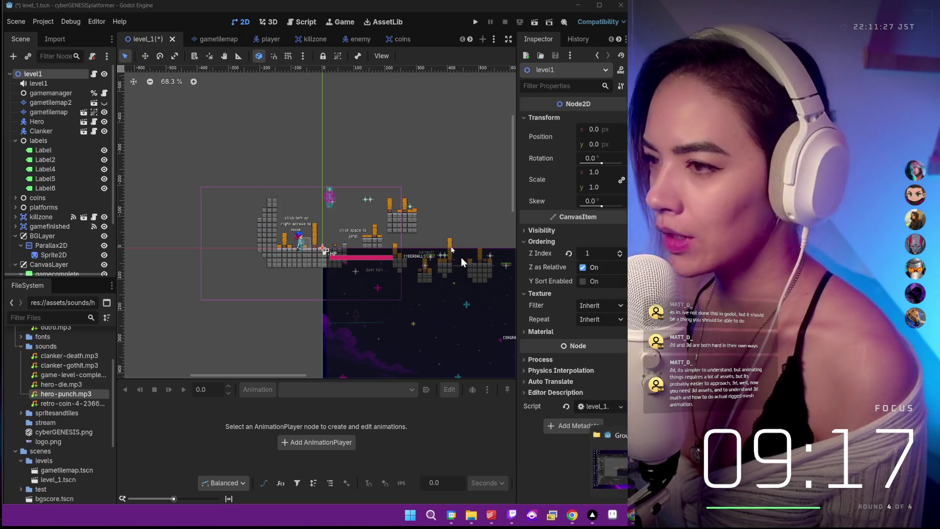
pyautogui.click(537, 25)
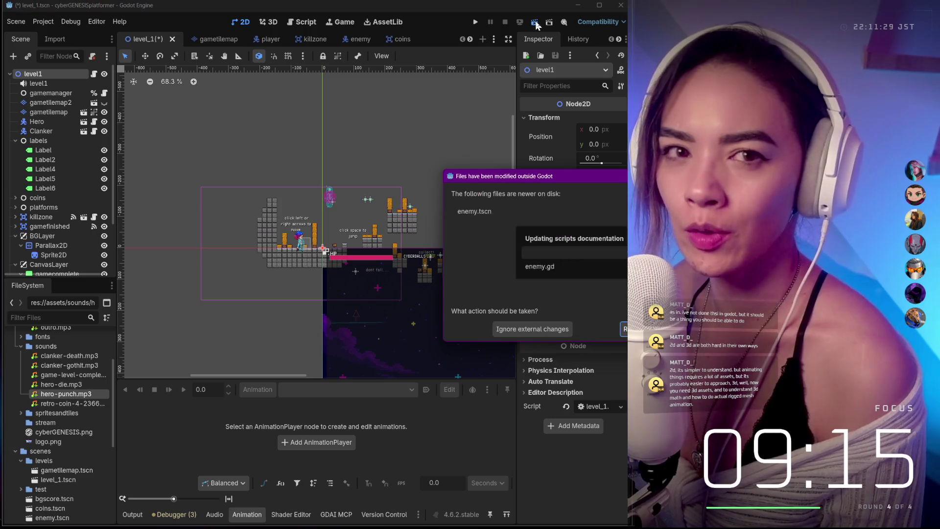
pyautogui.click(624, 329)
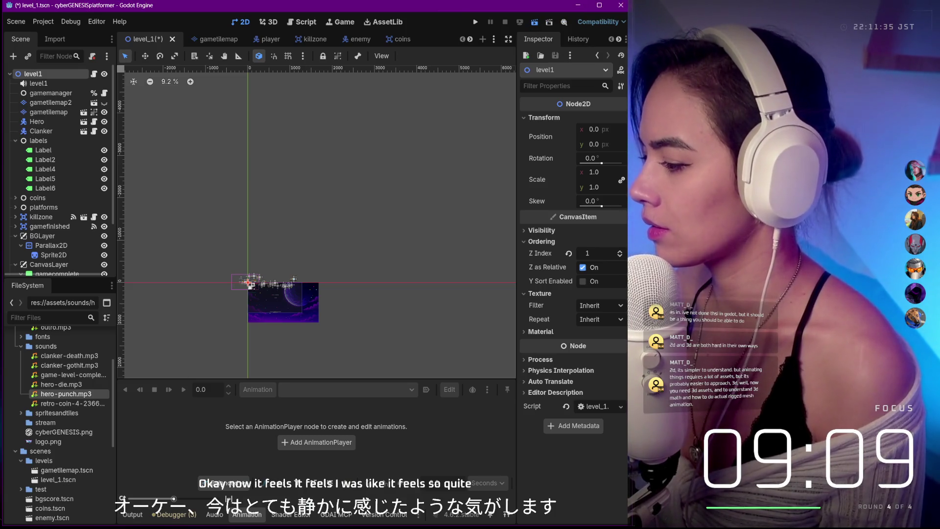
pyautogui.click(535, 21)
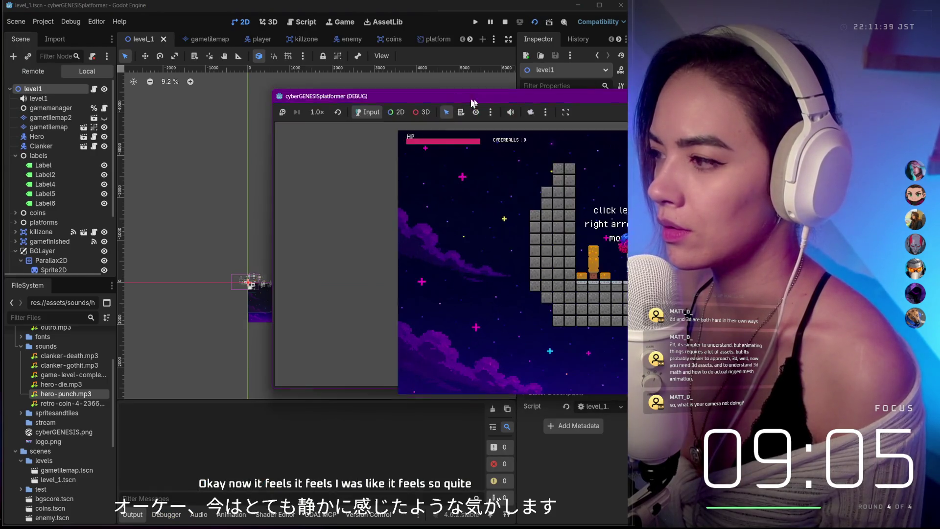
# Move the game window left and walk and jump the hero across the first platform.
pyautogui.moveTo(539, 101)
pyautogui.mouseDown()
pyautogui.moveTo(406, 99)
pyautogui.moveTo(331, 113)
pyautogui.mouseUp()
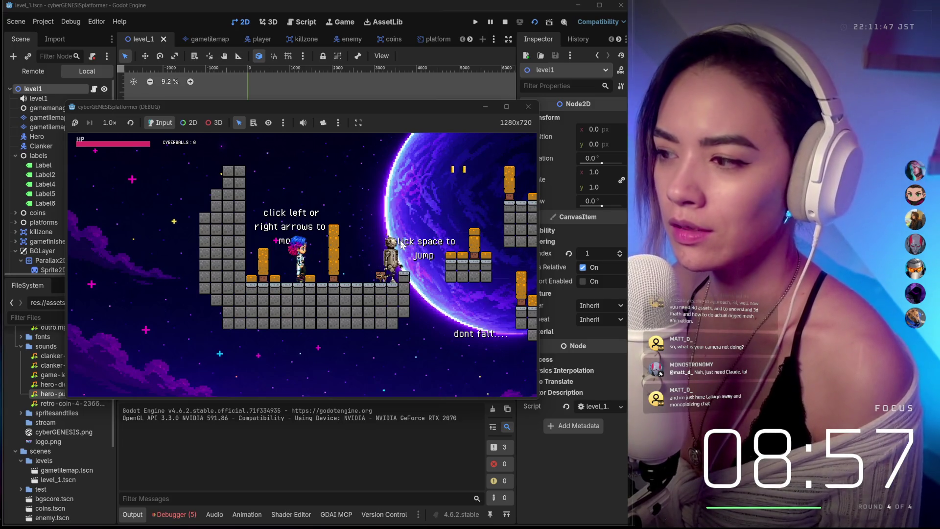
pyautogui.press('Right')
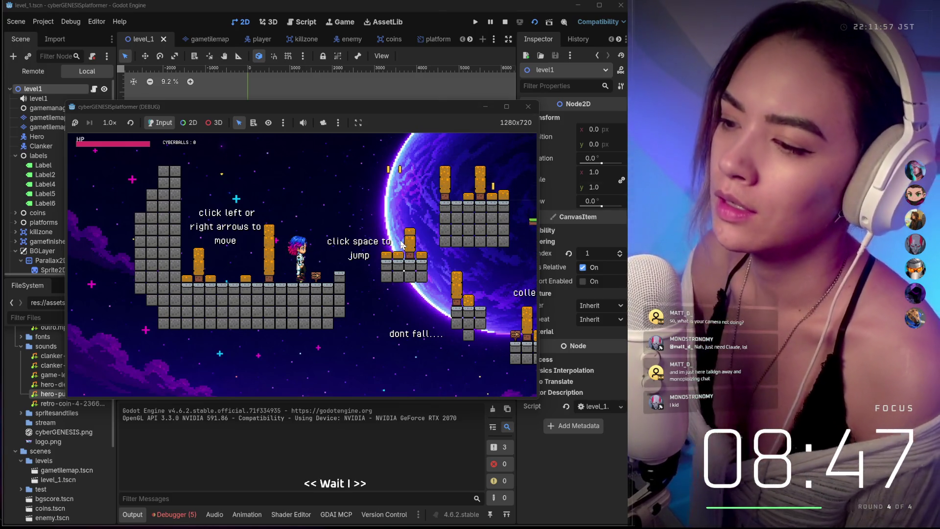
pyautogui.press('Left')
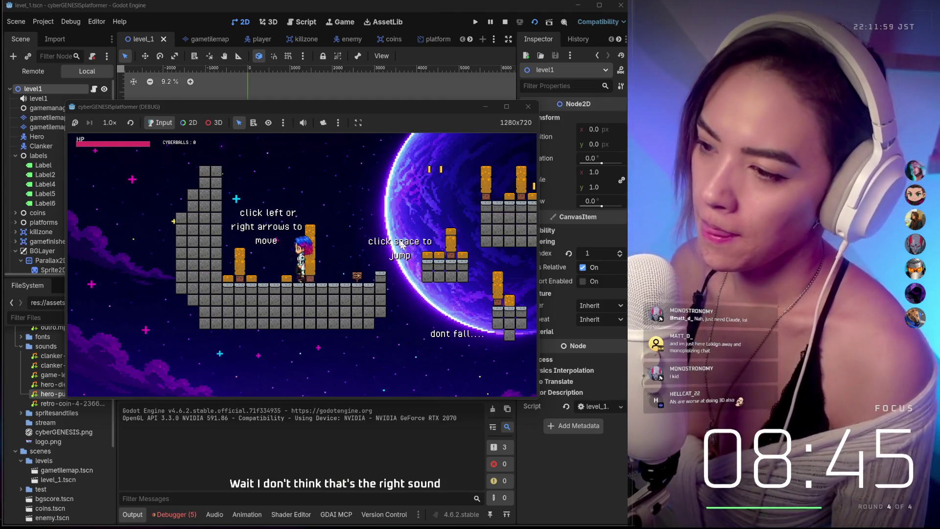
pyautogui.press('Right')
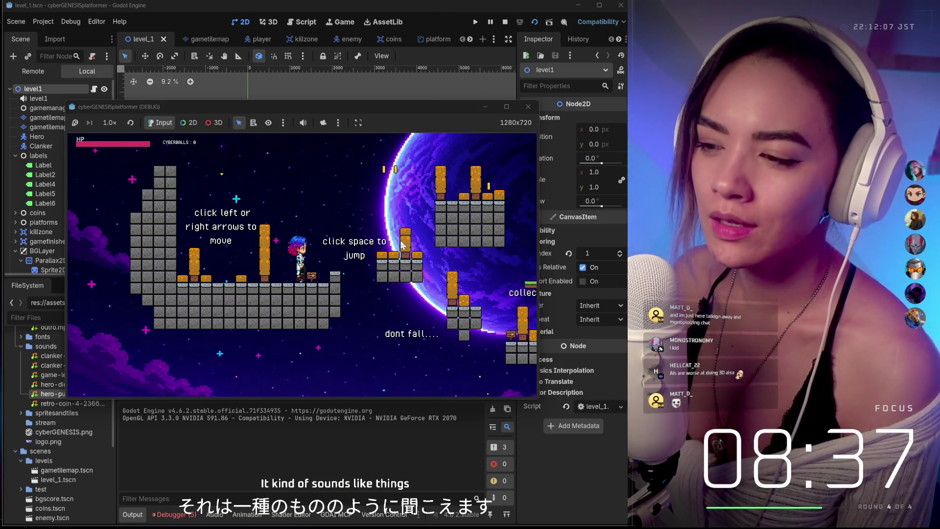
pyautogui.press('Right')
pyautogui.press('space')
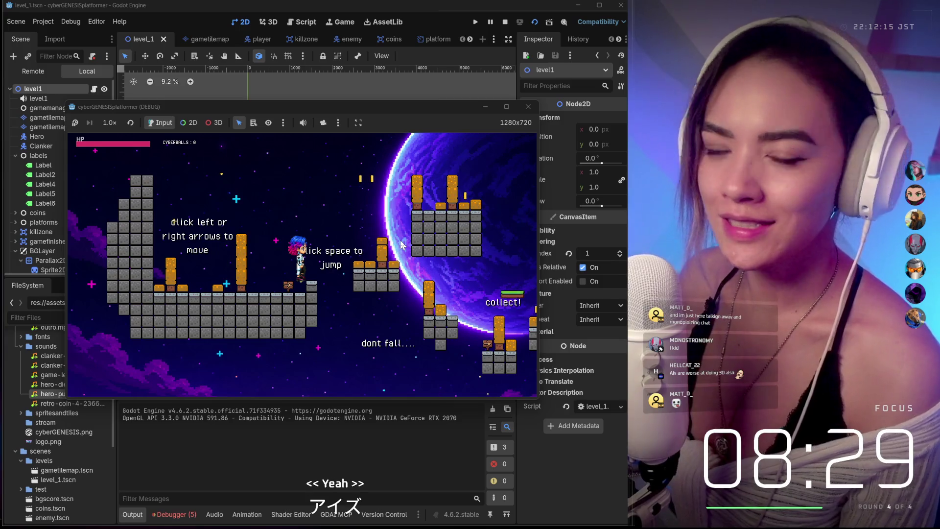
pyautogui.press('space')
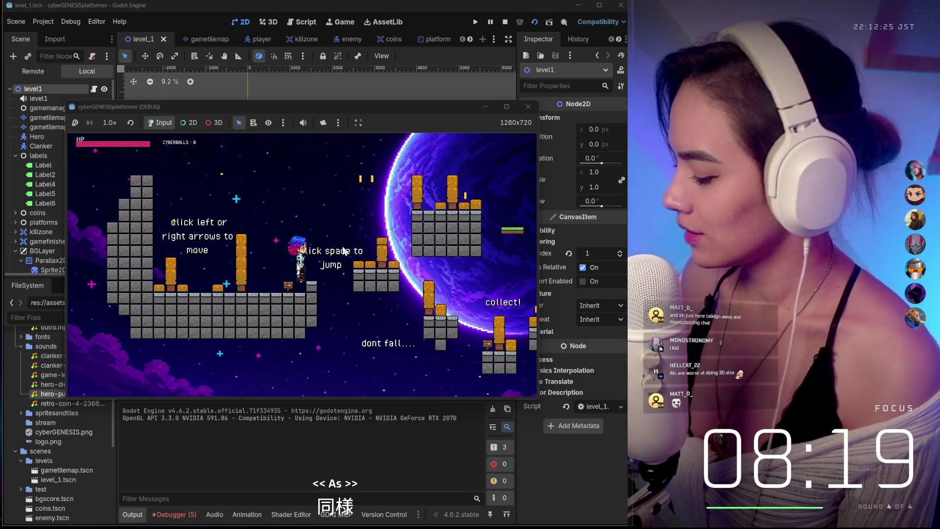
pyautogui.press('space')
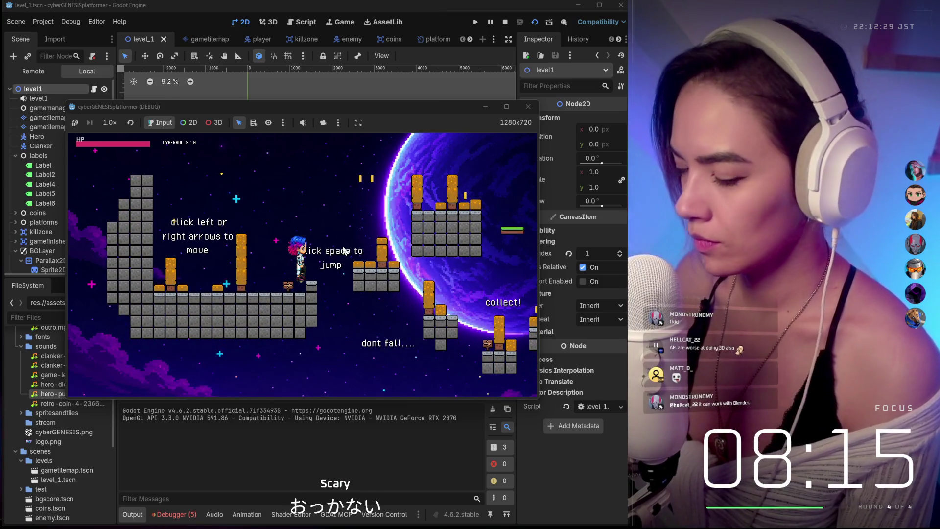
pyautogui.press('space')
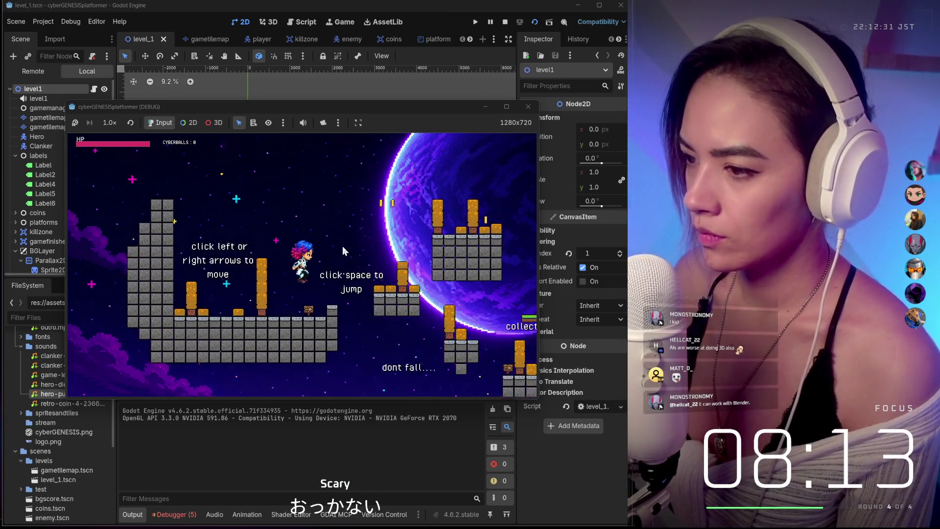
# Run the hero right collecting cyberballs, off the ledge and into the Clanker enemy.
pyautogui.press('Right')
pyautogui.press('space')
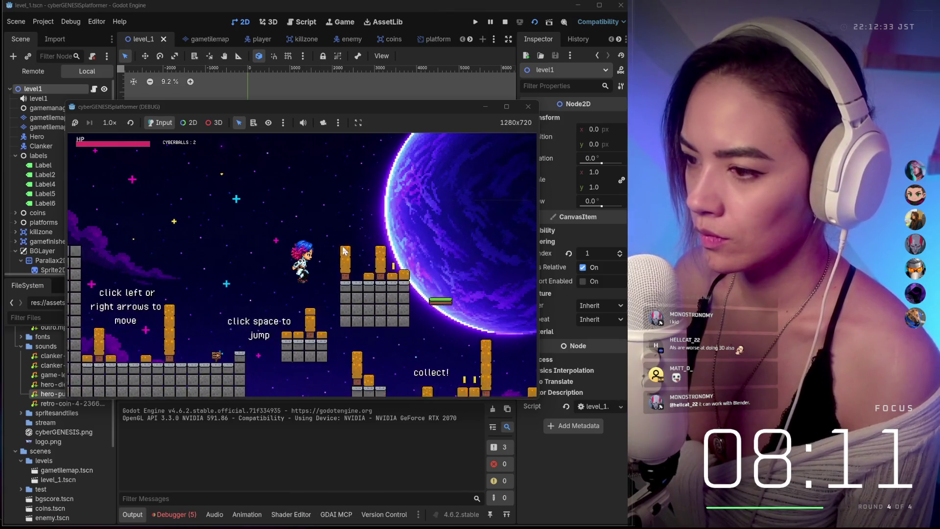
pyautogui.press('Right')
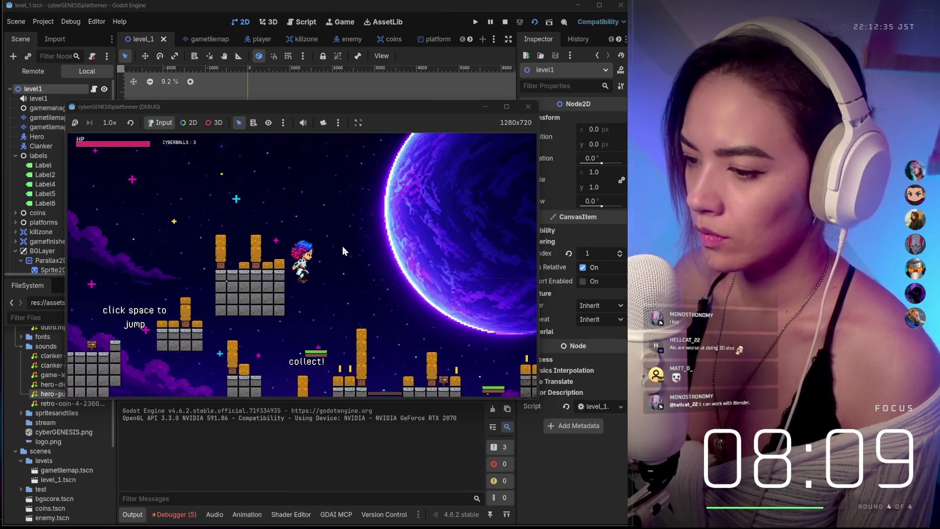
pyautogui.press('Right')
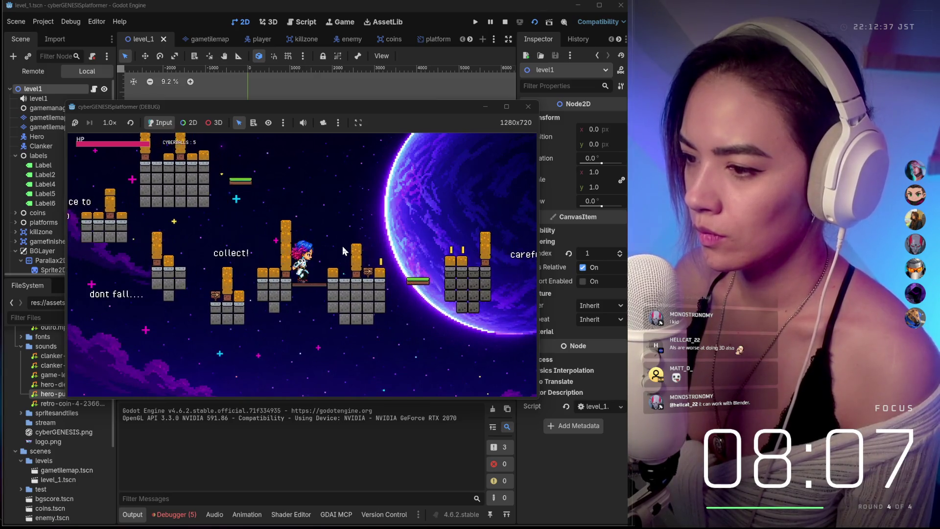
pyautogui.press('Right')
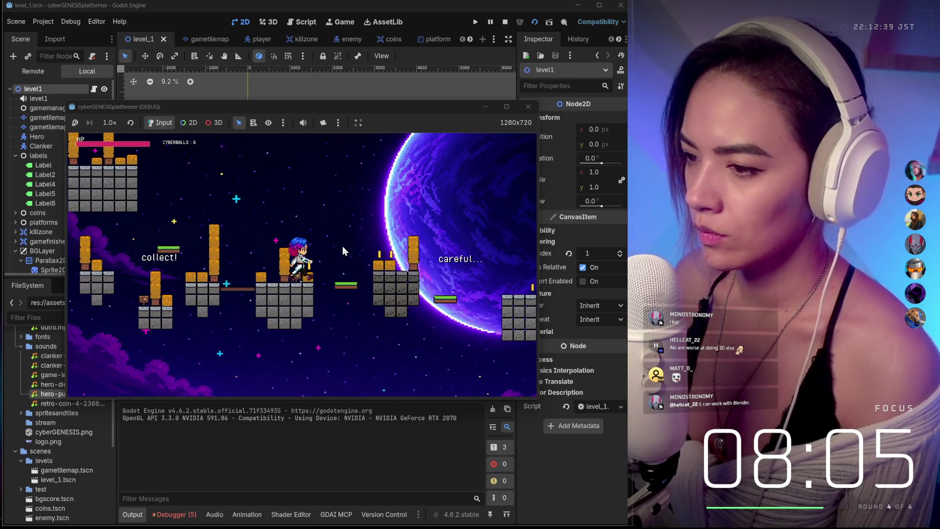
pyautogui.press('Right')
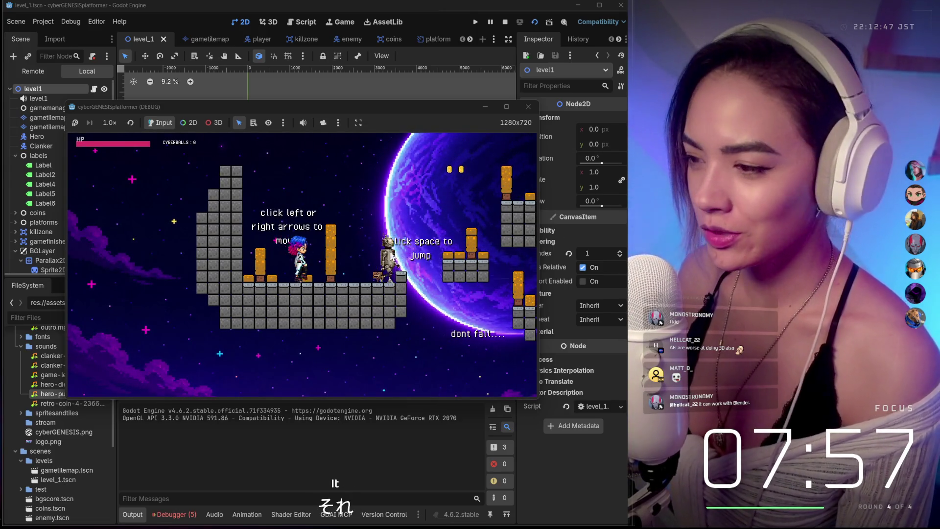
pyautogui.press('Right')
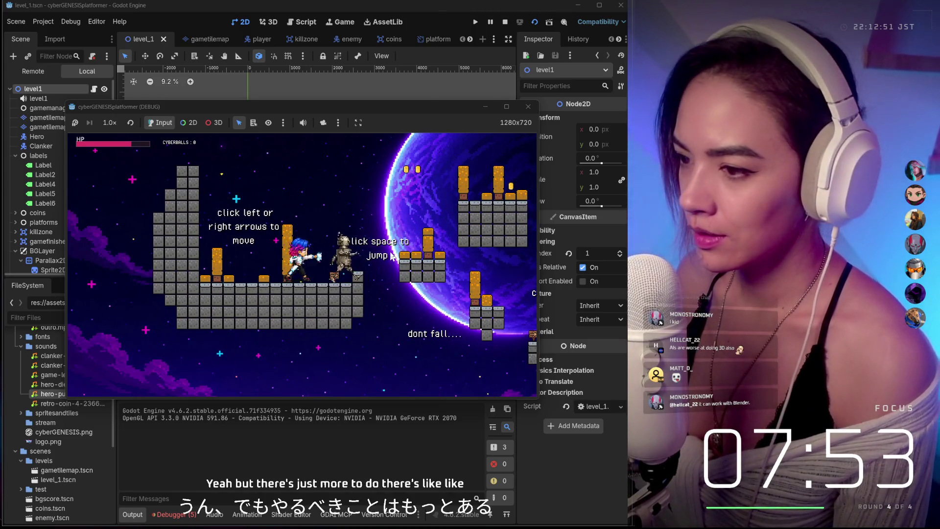
pyautogui.press('Right')
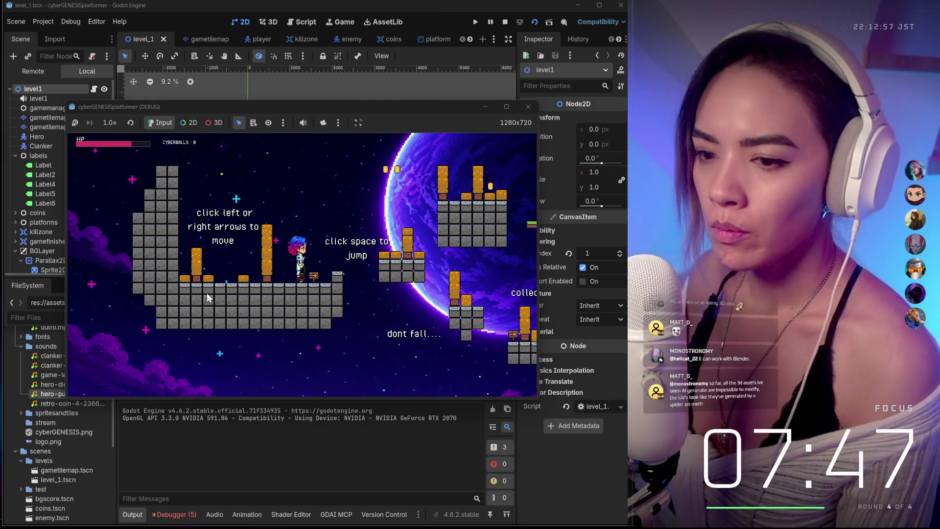
# Play previews of clanker-gothit.mp3 and clanker-death.mp3 from their import settings.
pyautogui.click(53, 371)
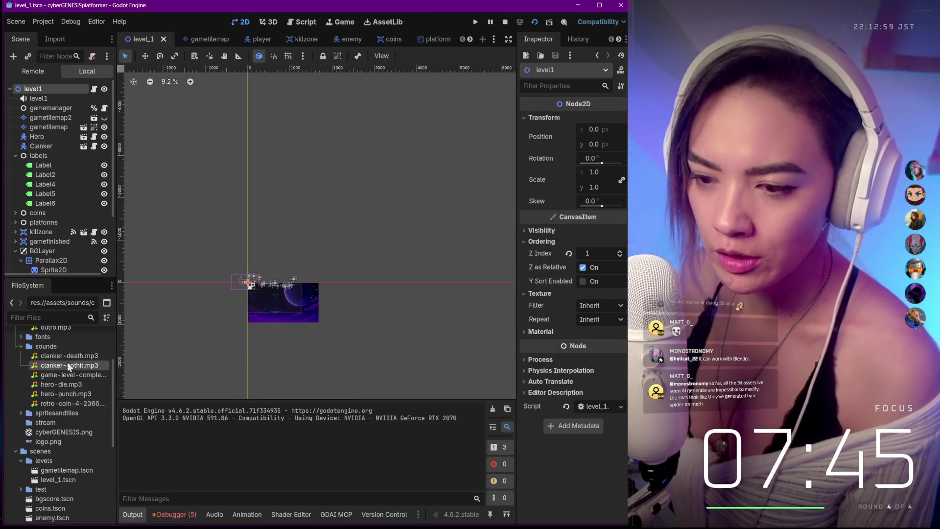
pyautogui.doubleClick(68, 366)
pyautogui.click(502, 330)
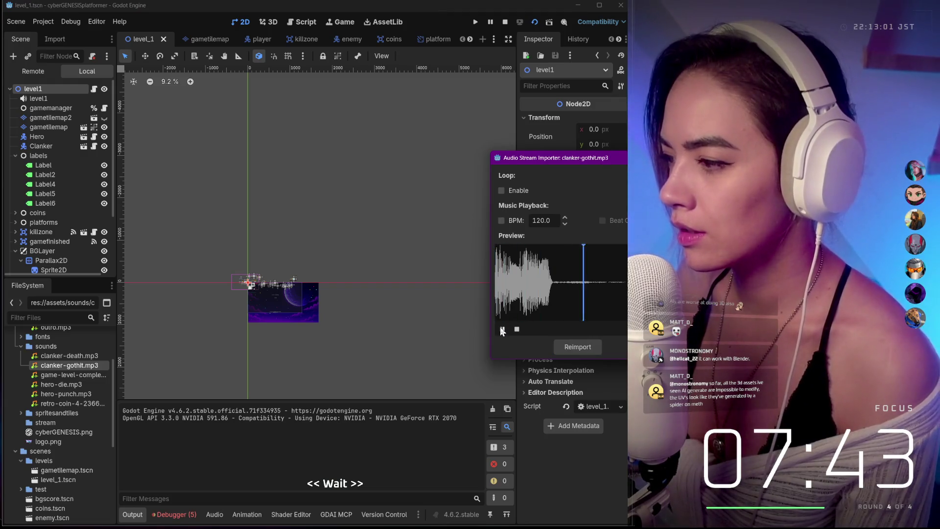
pyautogui.click(60, 361)
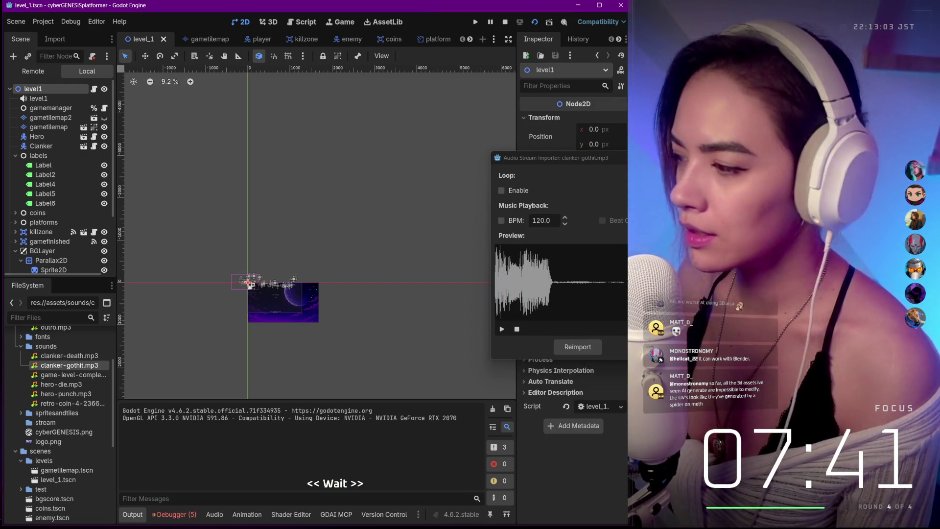
pyautogui.doubleClick(47, 359)
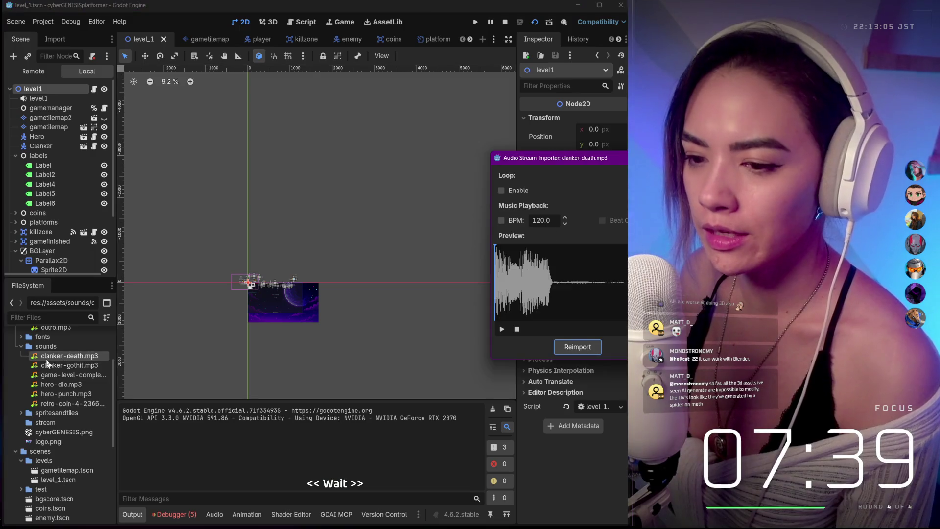
pyautogui.click(504, 328)
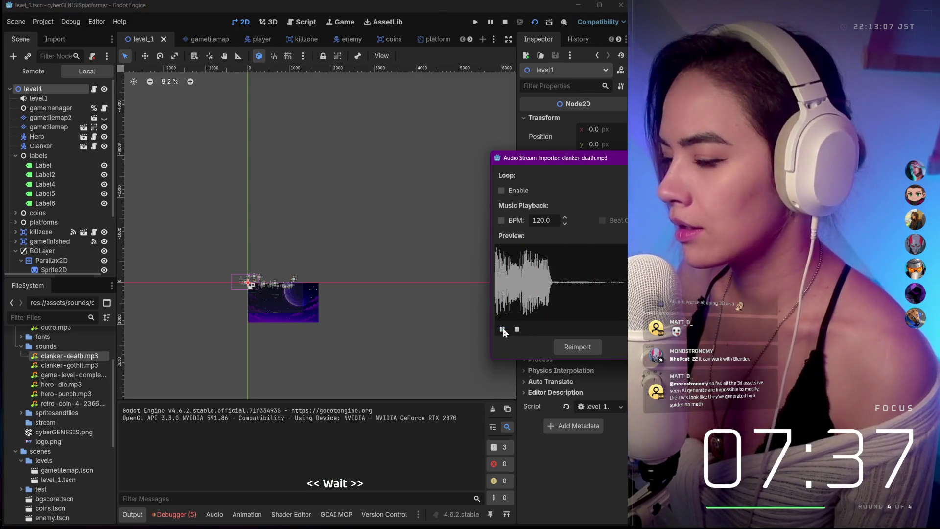
pyautogui.click(38, 363)
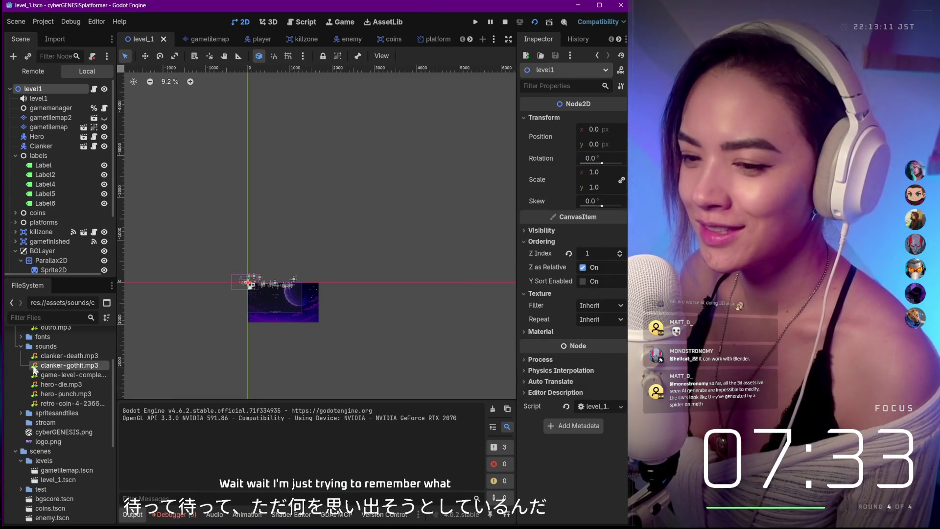
# Reopen and close the clanker-gothit.mp3 import settings, then bring up the ElevenLabs browser.
pyautogui.doubleClick(34, 367)
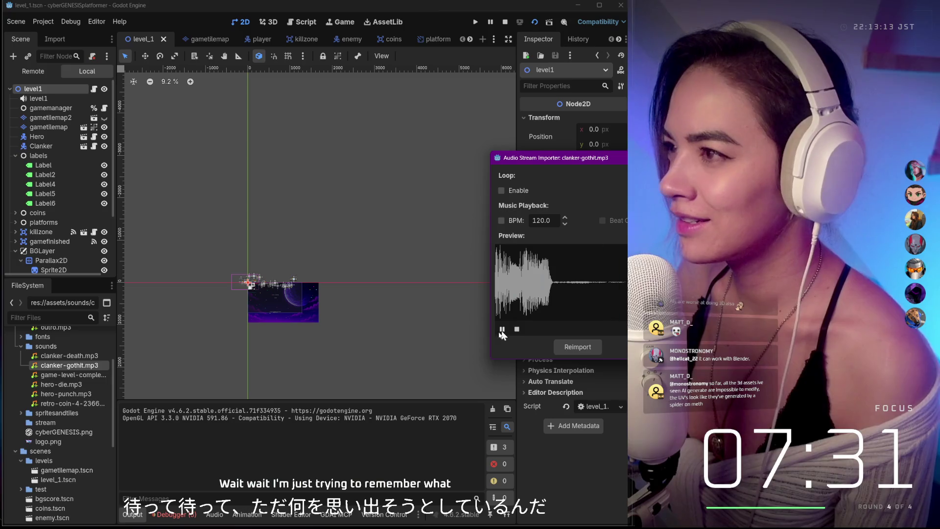
pyautogui.press('Escape')
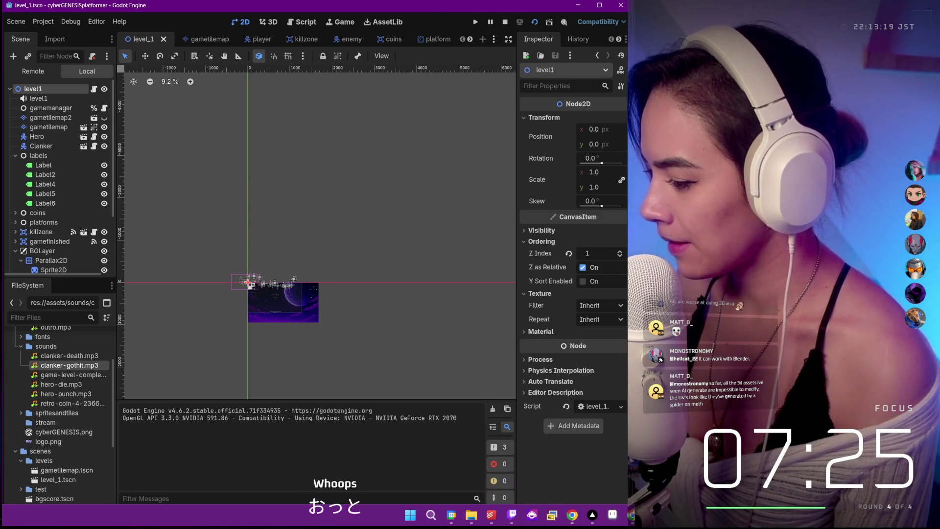
pyautogui.click(571, 466)
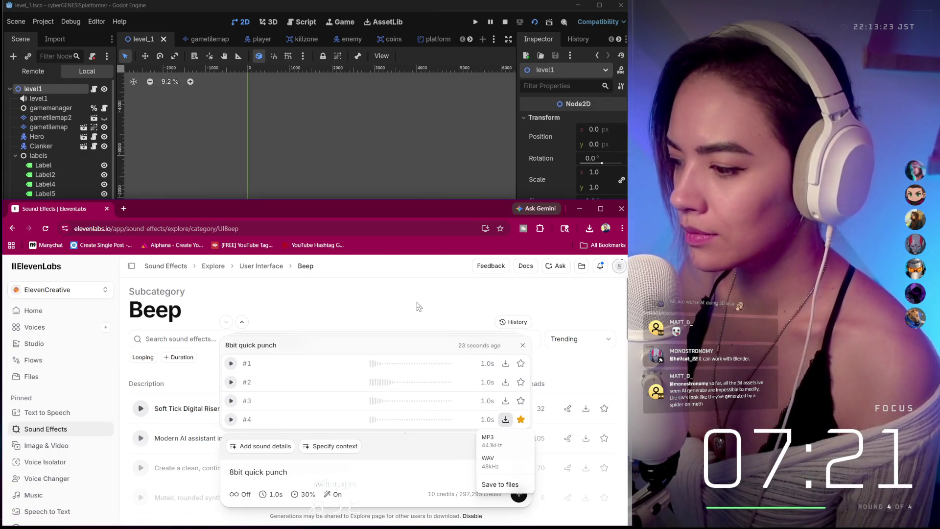
pyautogui.click(231, 420)
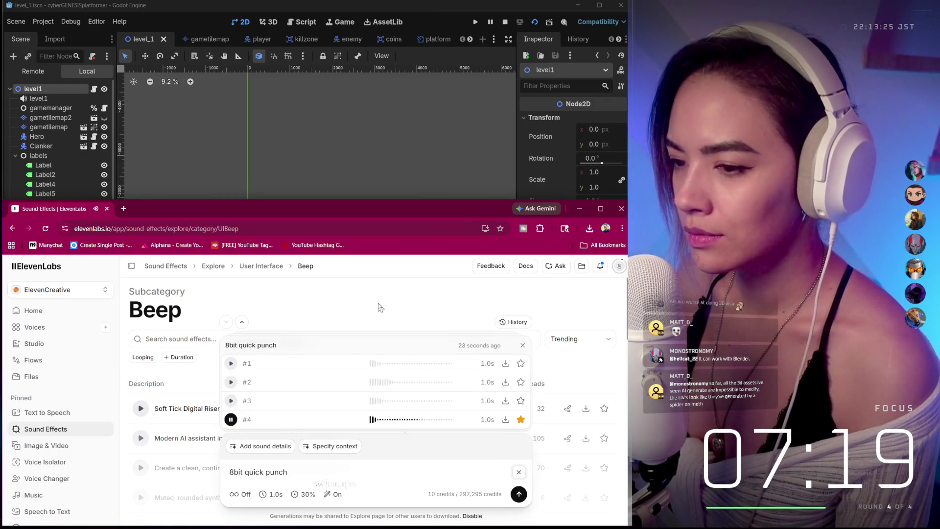
pyautogui.click(523, 345)
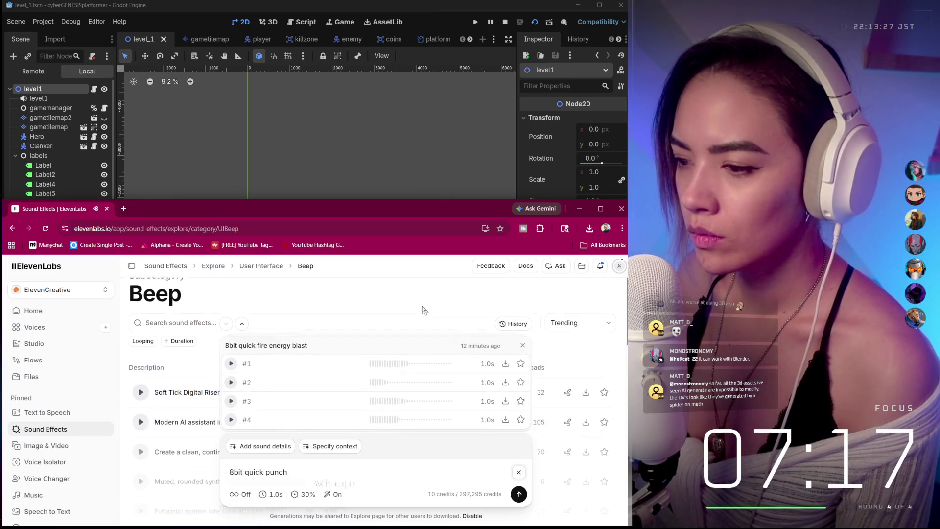
pyautogui.click(523, 345)
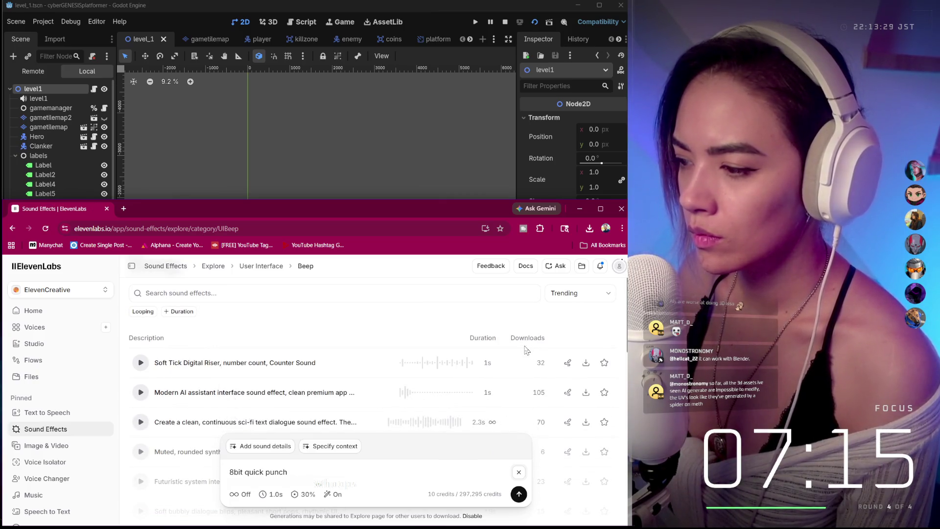
pyautogui.scroll(-4, 395, 327)
pyautogui.scroll(3, 398, 321)
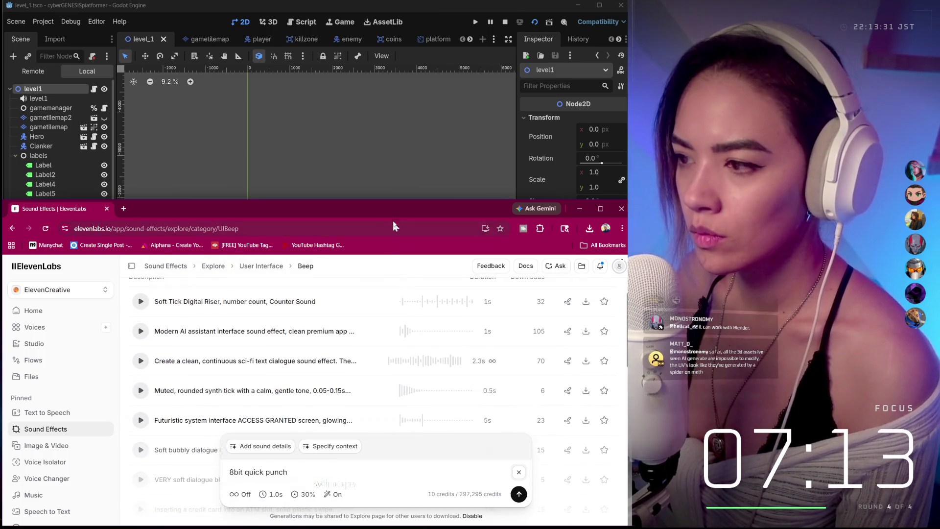
pyautogui.moveTo(398, 200); pyautogui.dragTo(391, 68)
pyautogui.scroll(3, 361, 279)
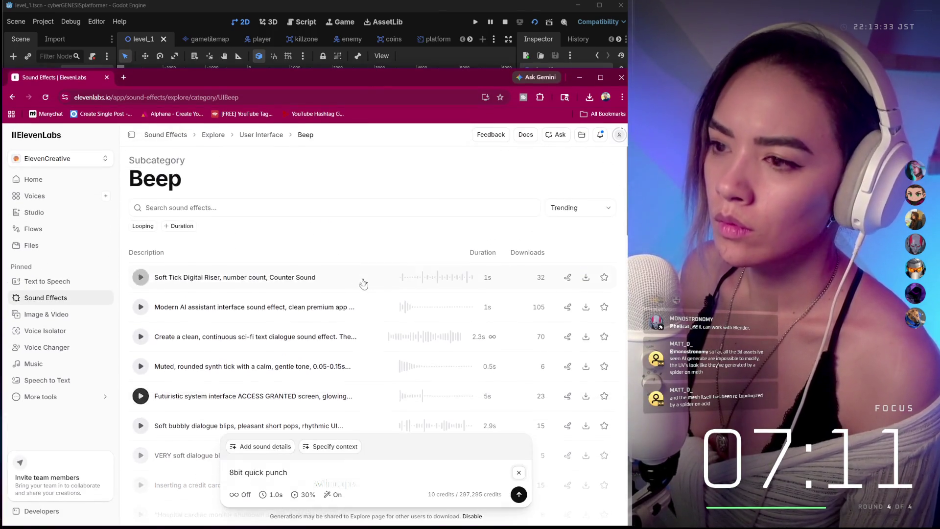
pyautogui.scroll(-1, 316, 211)
pyautogui.click(268, 192)
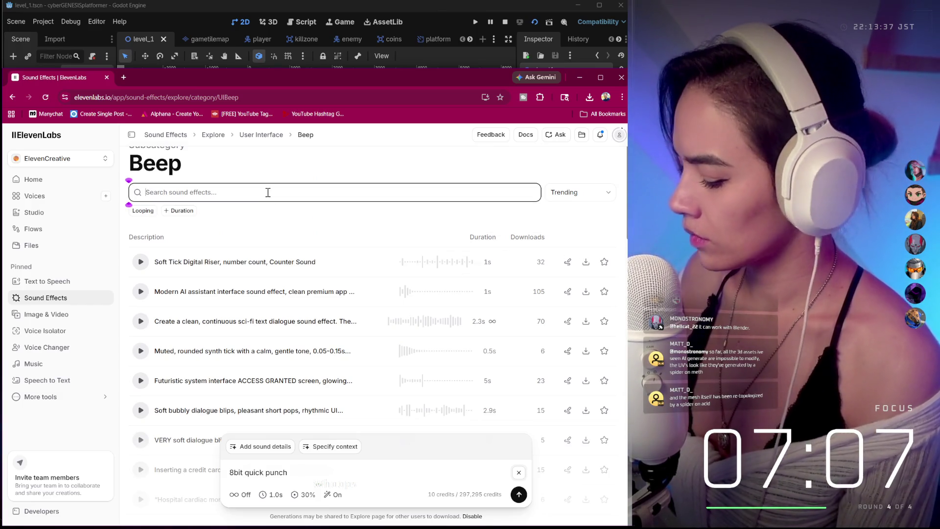
pyautogui.write('8bit')
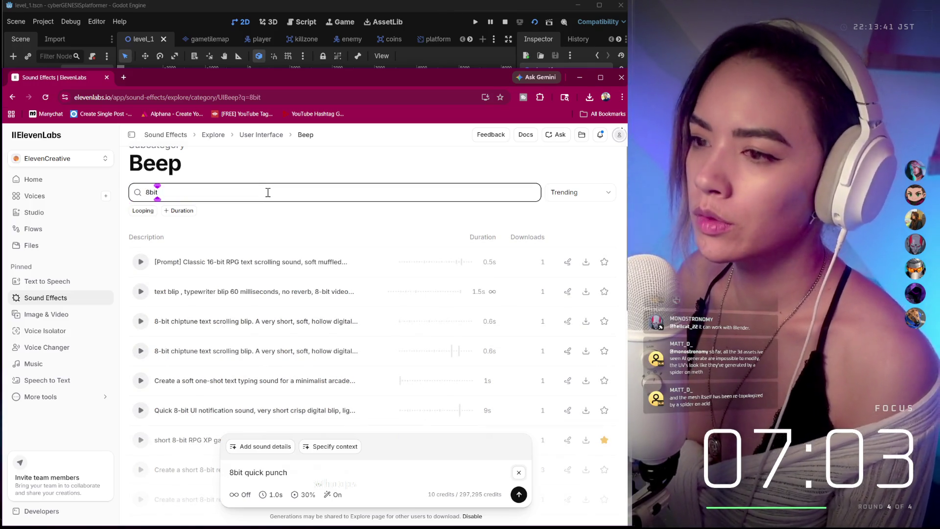
pyautogui.click(571, 192)
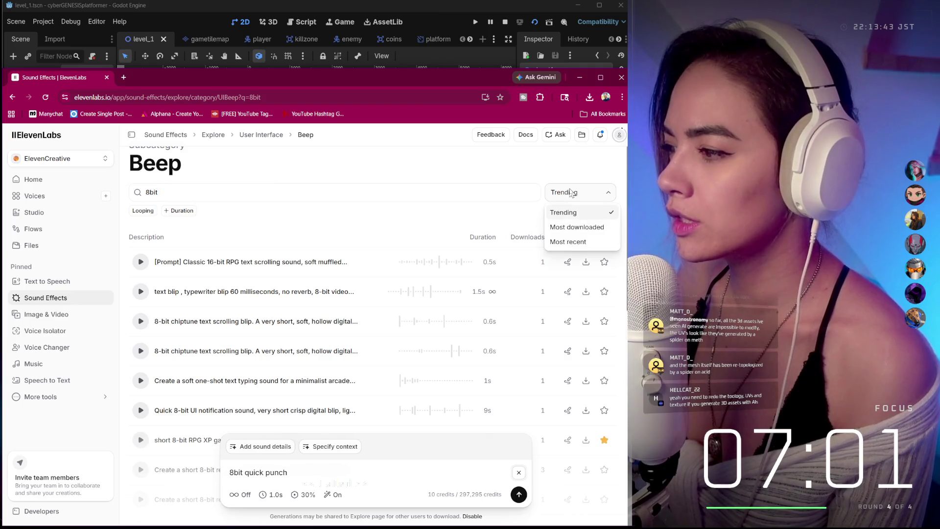
pyautogui.click(567, 242)
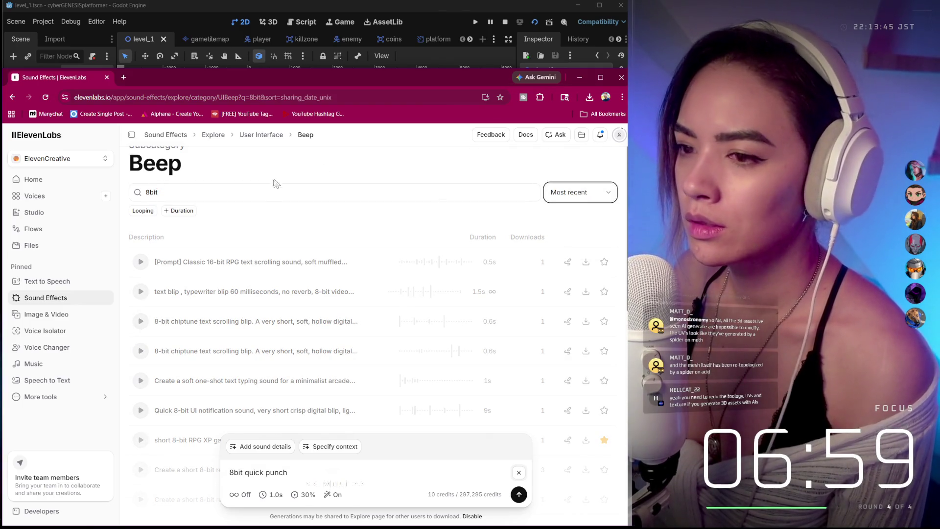
pyautogui.click(579, 198)
pyautogui.click(573, 211)
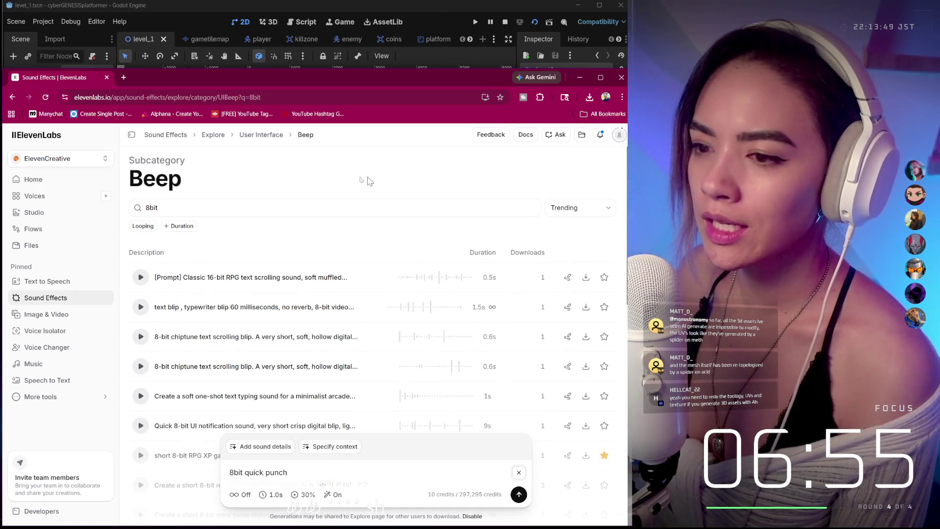
pyautogui.click(197, 225)
pyautogui.click(200, 260)
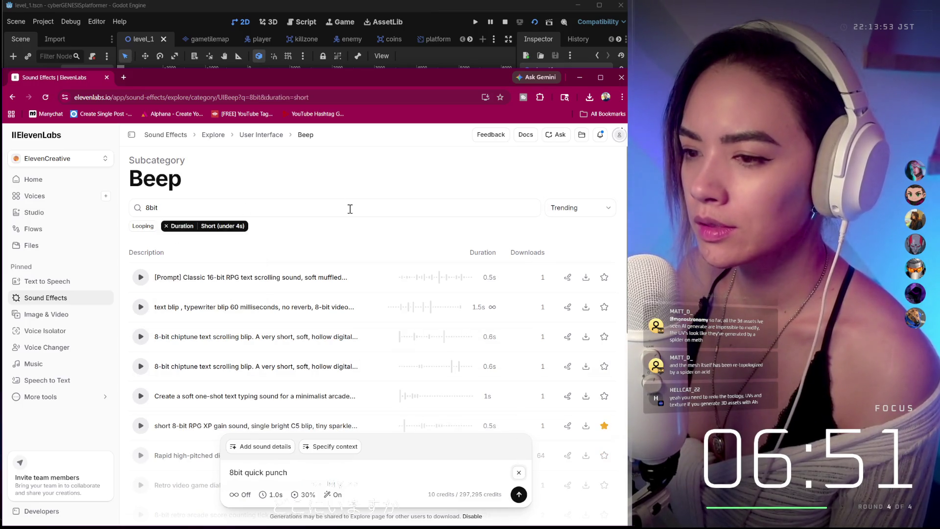
pyautogui.scroll(-3, 351, 213)
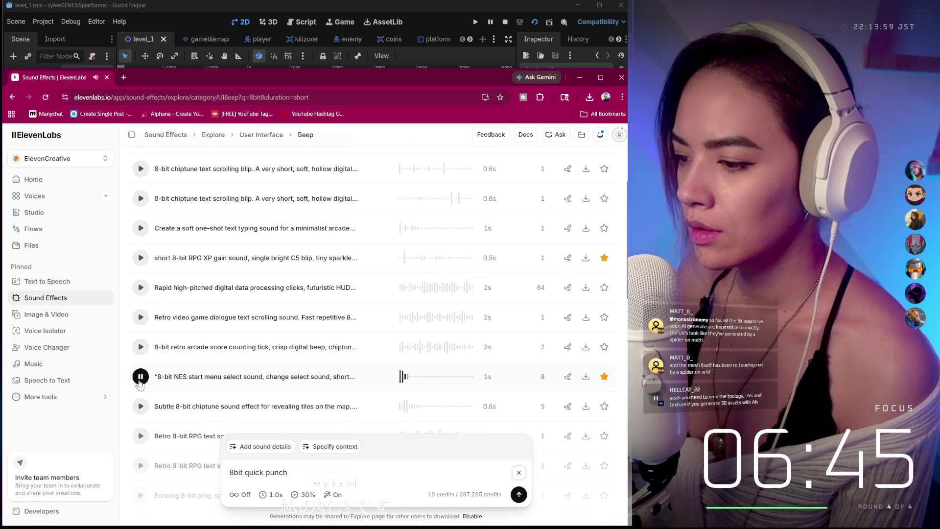
pyautogui.scroll(-15, 160, 366)
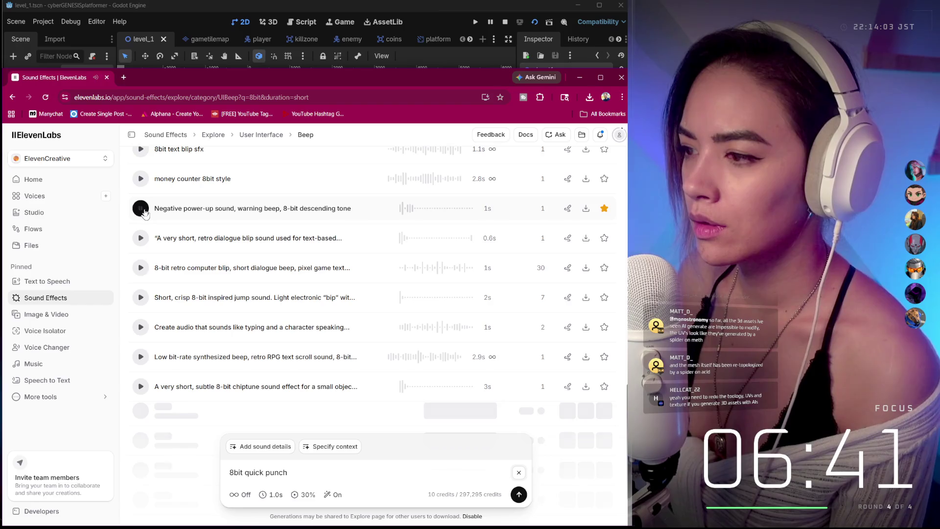
pyautogui.click(143, 211)
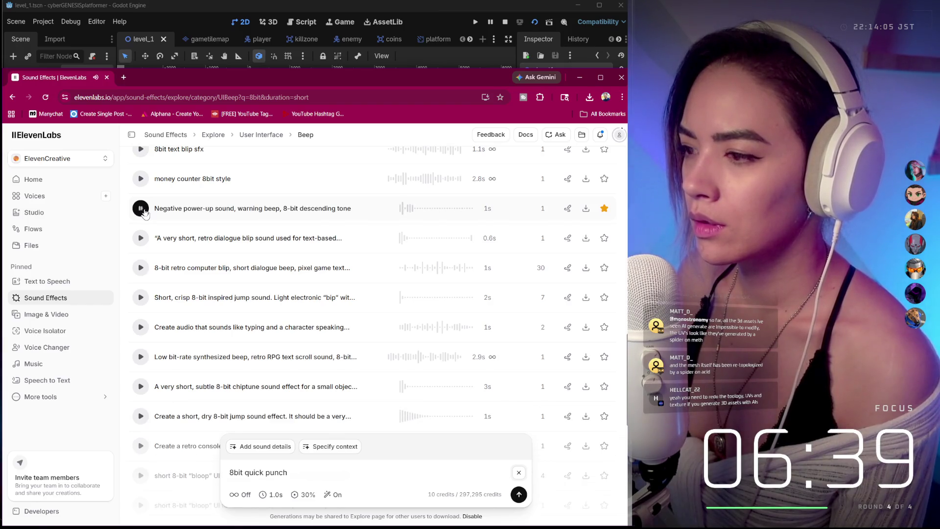
pyautogui.scroll(-9, 301, 287)
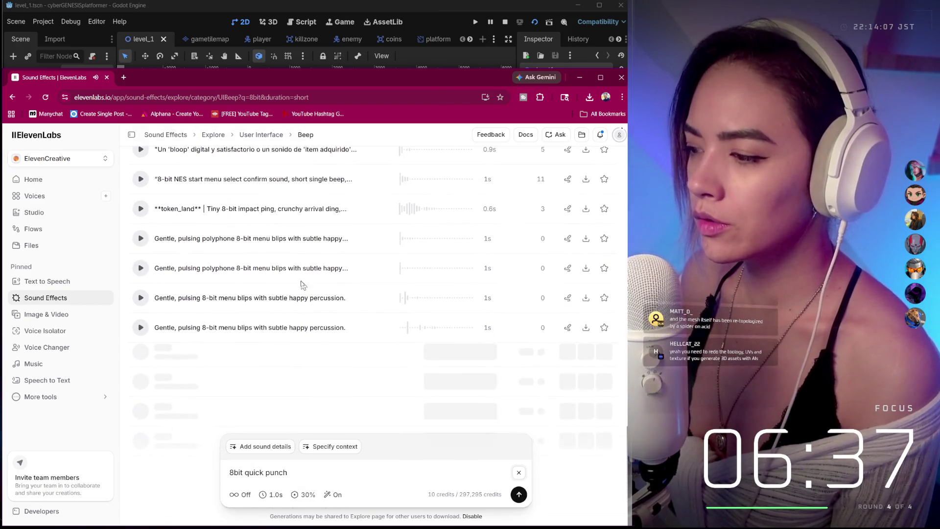
pyautogui.scroll(-8, 212, 249)
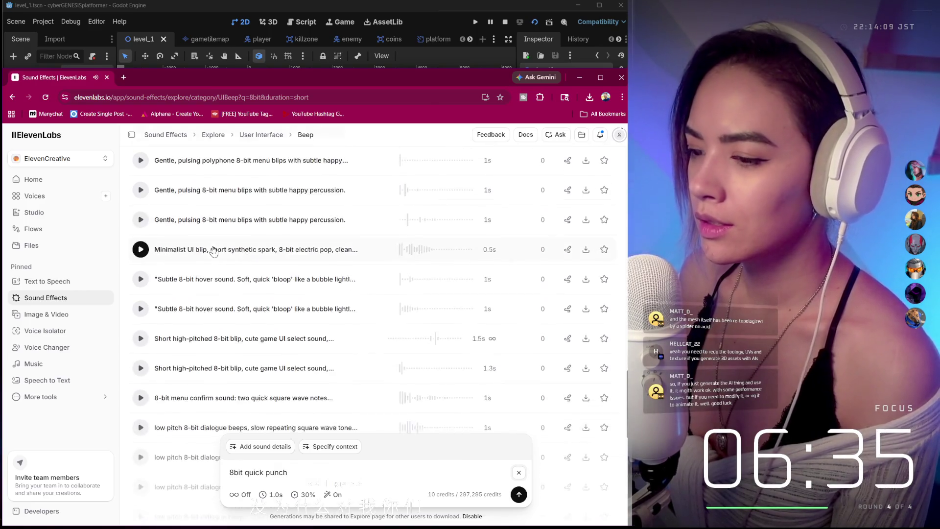
pyautogui.scroll(-5, 213, 250)
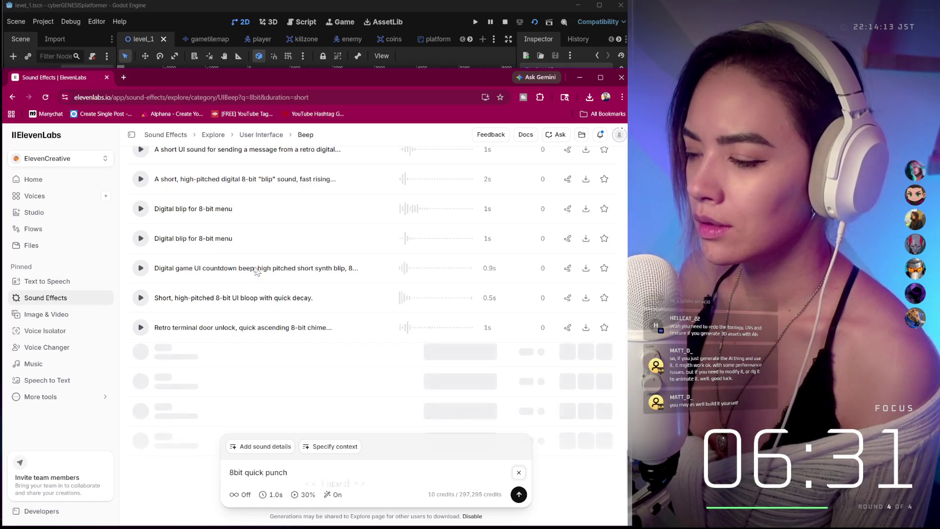
pyautogui.scroll(8, 256, 271)
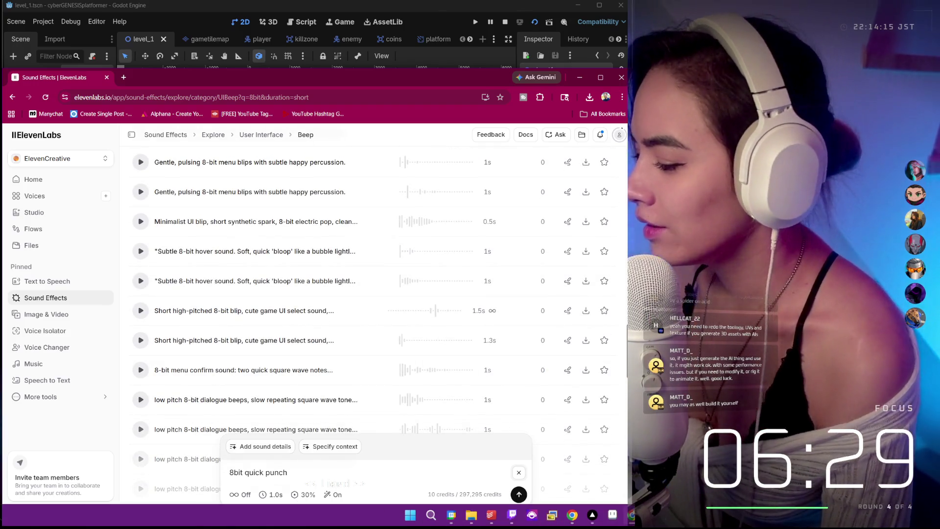
pyautogui.moveTo(471, 515)
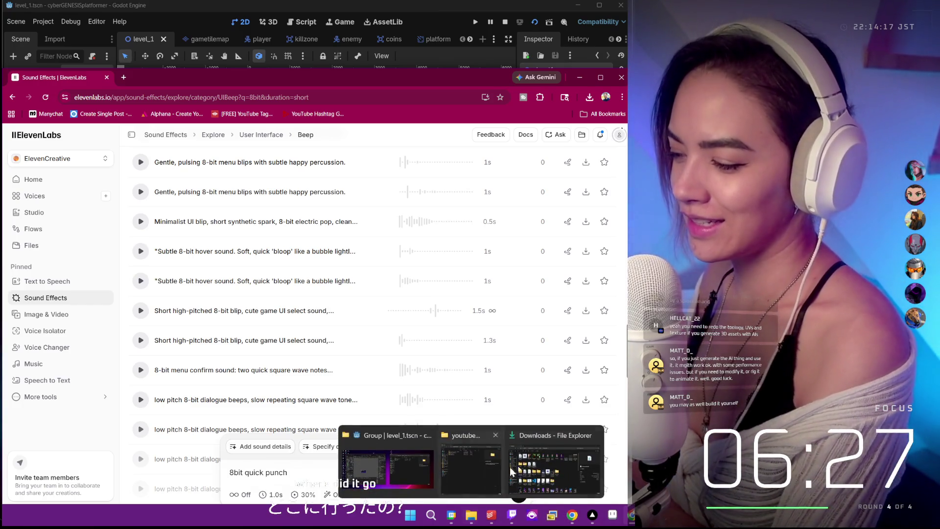
pyautogui.click(511, 472)
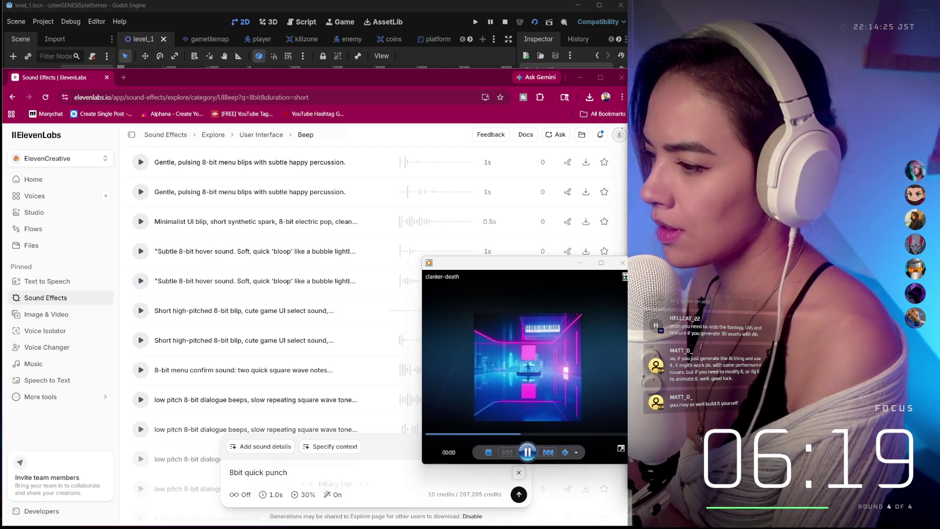
pyautogui.click(623, 262)
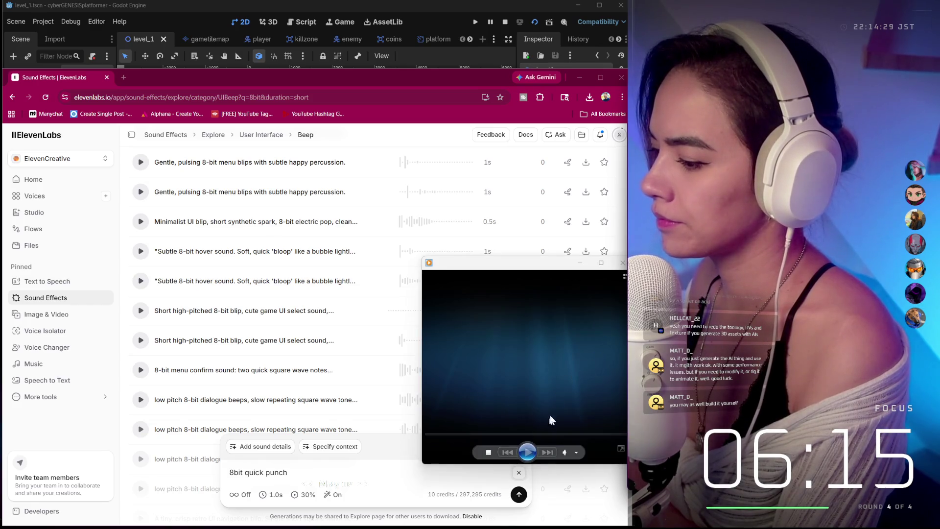
pyautogui.click(623, 262)
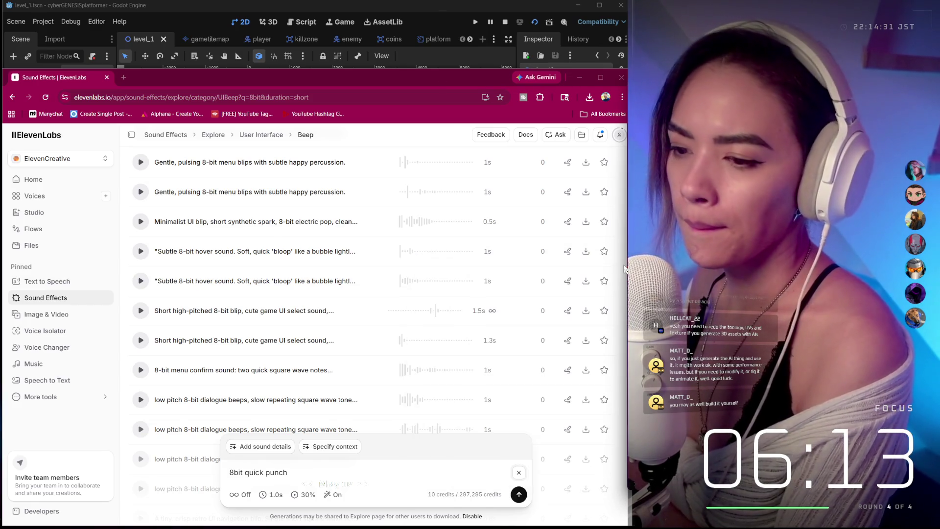
pyautogui.scroll(8, 331, 278)
pyautogui.scroll(15, 331, 277)
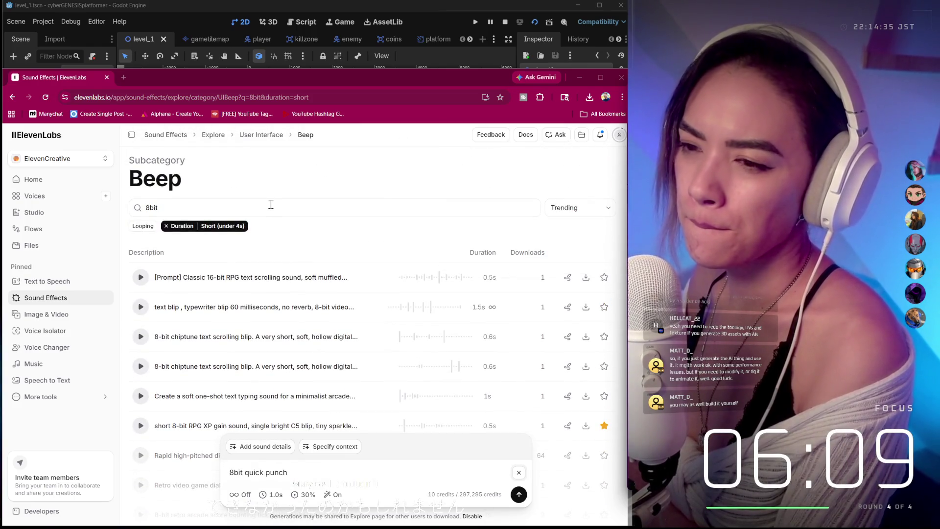
# Search Beep sounds for '8bit hit', preview the first result, then select the query text.
pyautogui.click(271, 206)
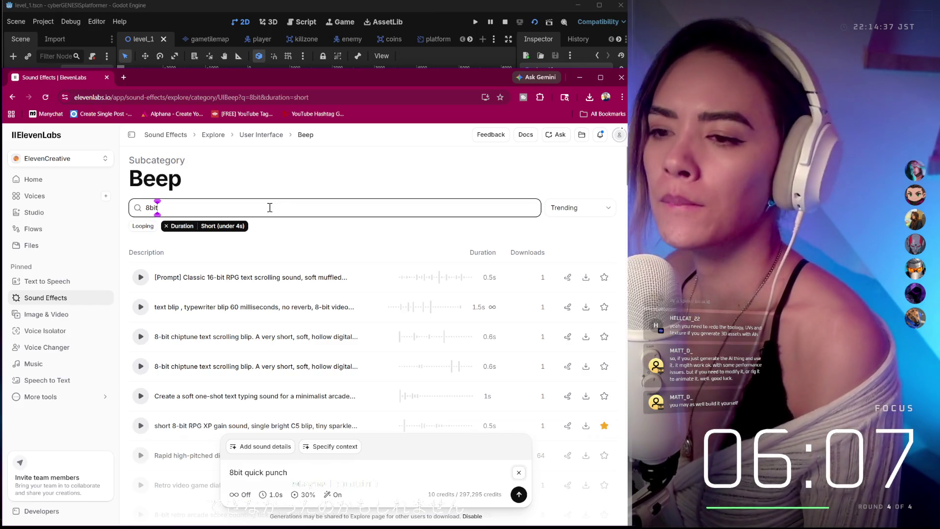
pyautogui.write(' hit')
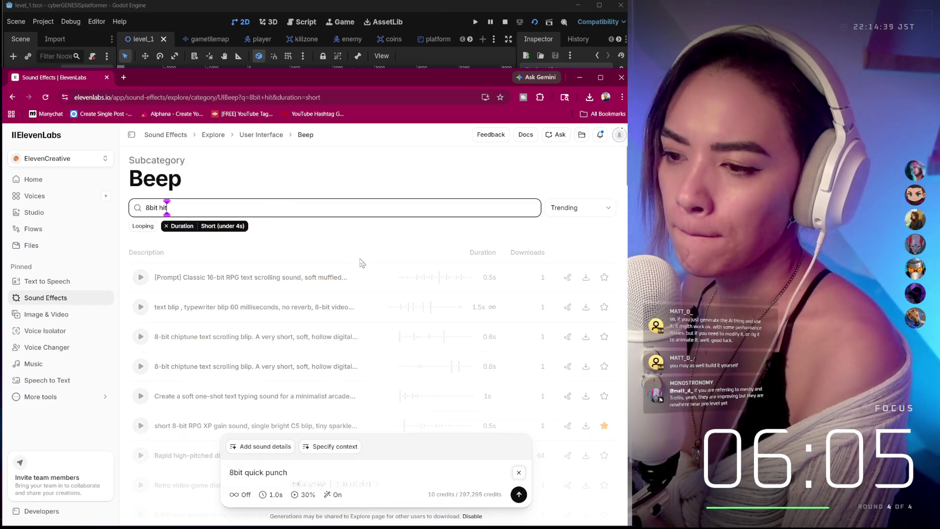
pyautogui.click(141, 279)
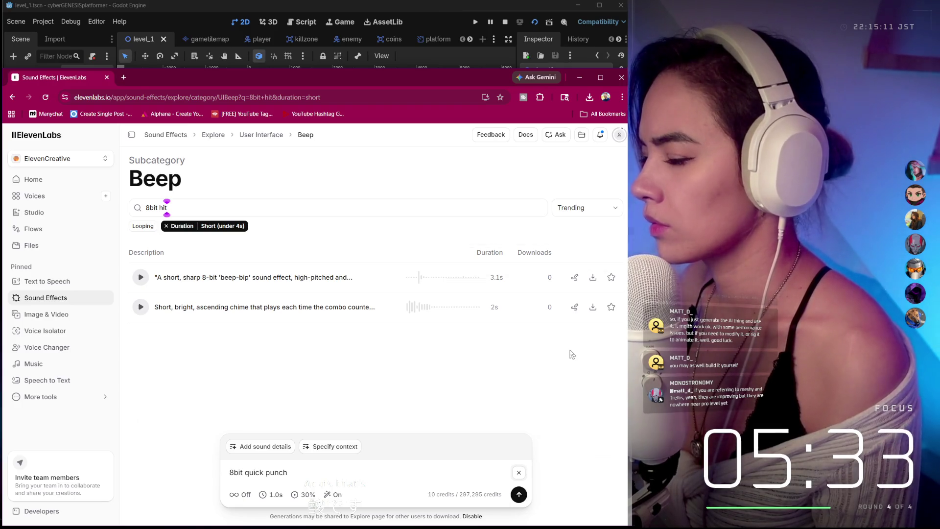
pyautogui.moveTo(347, 77)
pyautogui.mouseDown()
pyautogui.moveTo(546, 220)
pyautogui.moveTo(368, 96)
pyautogui.moveTo(361, 61)
pyautogui.mouseUp()
pyautogui.click(466, 188)
pyautogui.hotkey('ctrl', 'a')
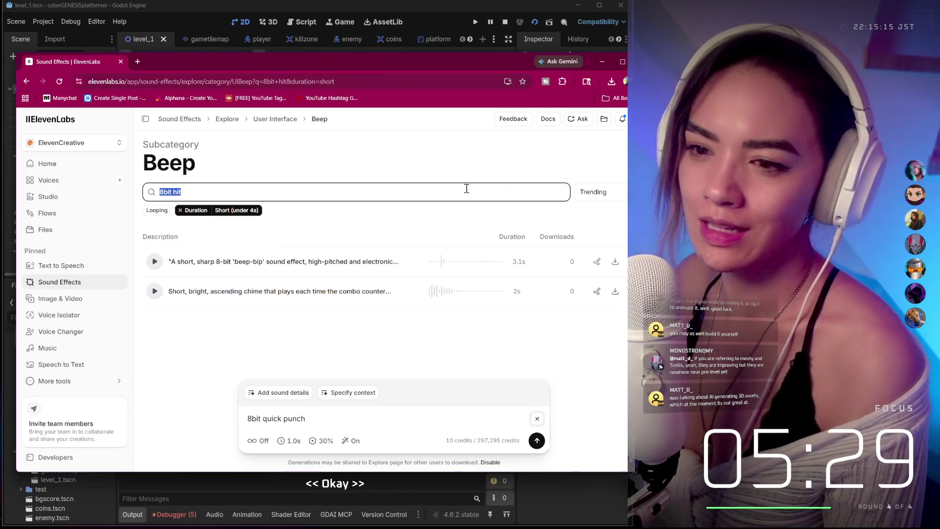
pyautogui.press('BackSpace')
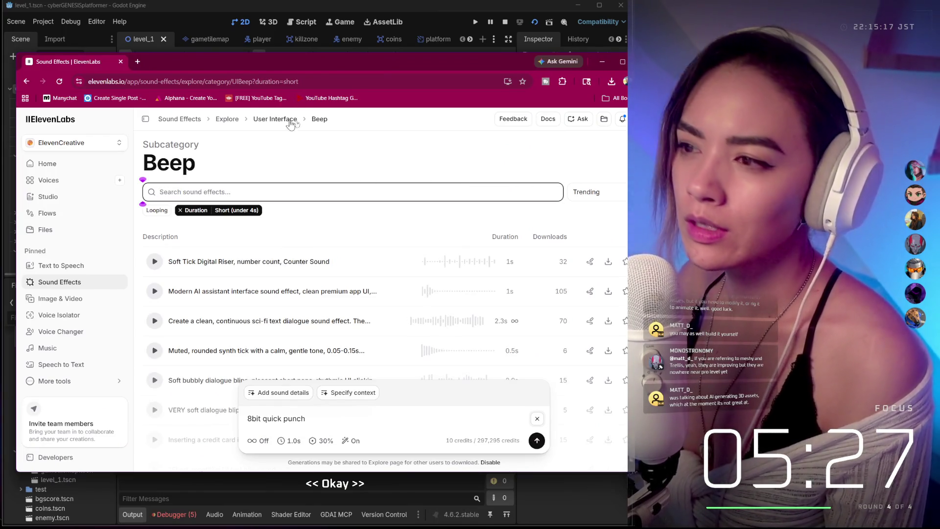
pyautogui.scroll(-10, 556, 156)
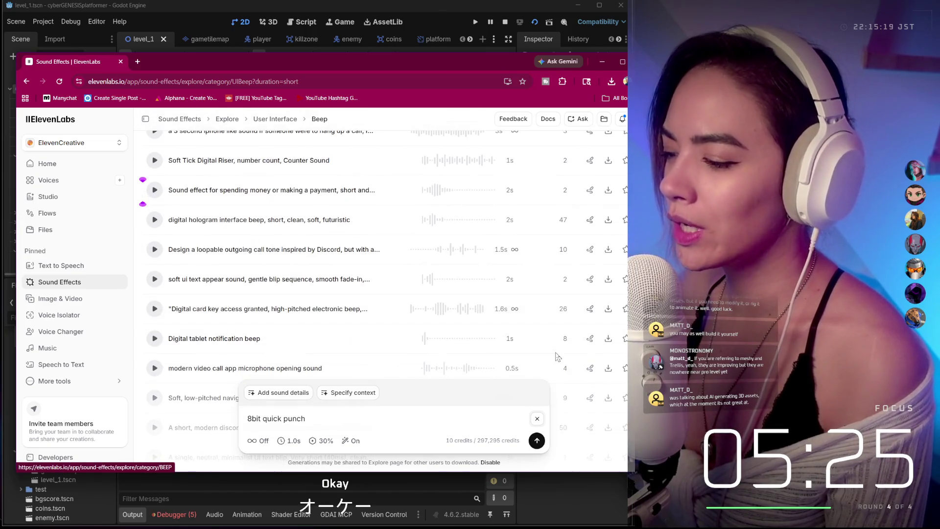
pyautogui.click(538, 420)
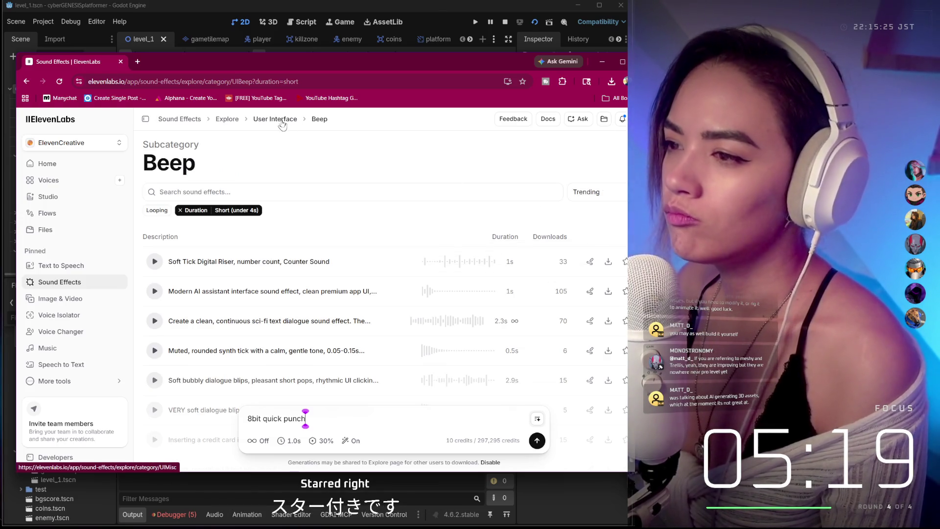
pyautogui.click(321, 121)
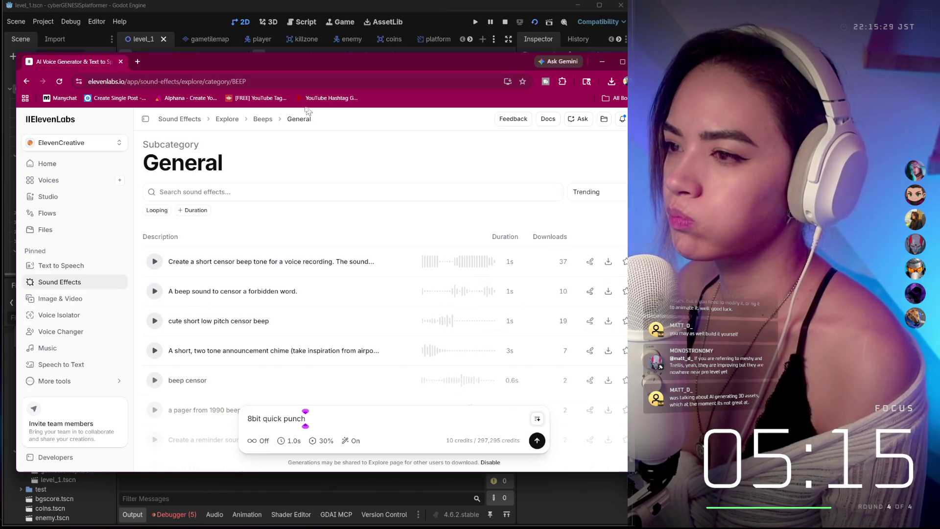
pyautogui.click(267, 124)
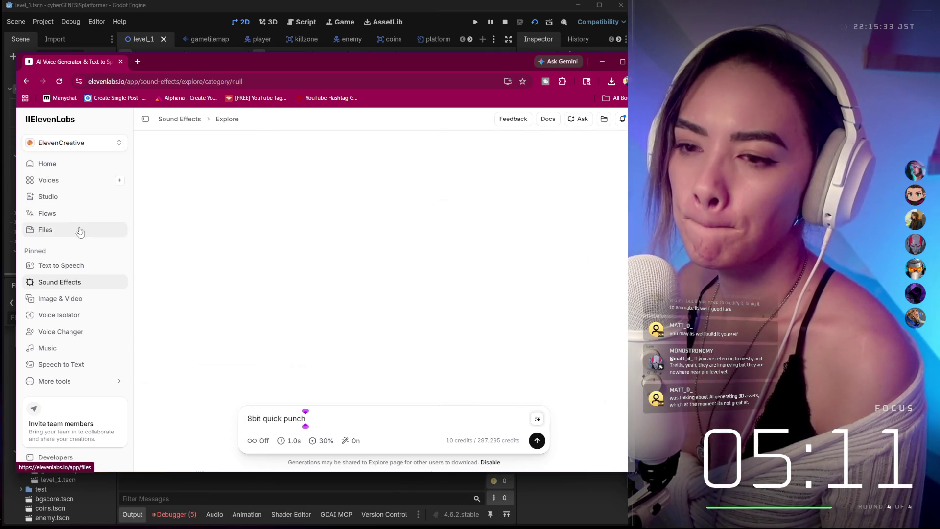
pyautogui.click(119, 230)
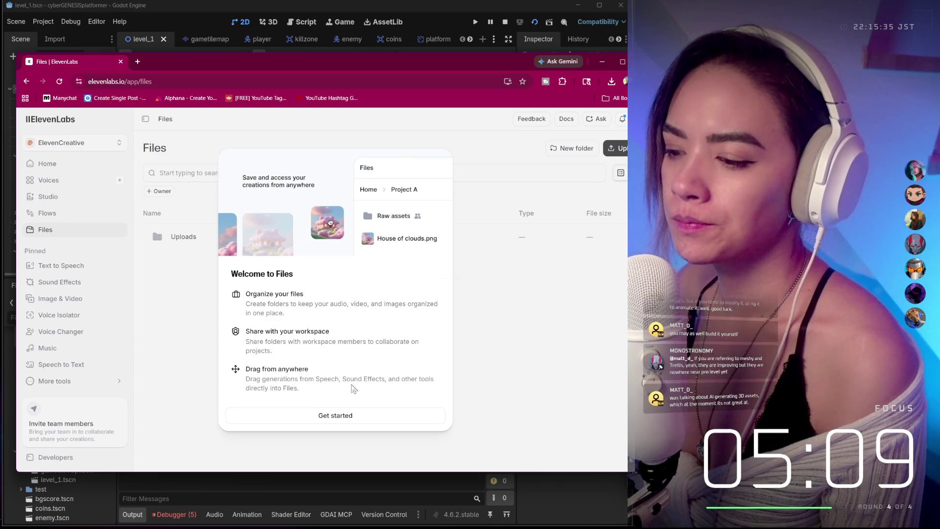
pyautogui.click(342, 416)
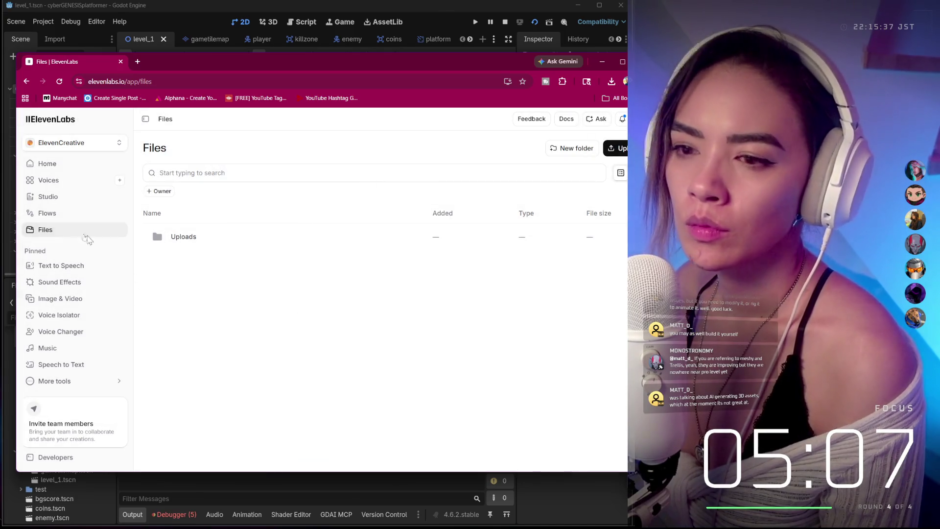
pyautogui.click(66, 283)
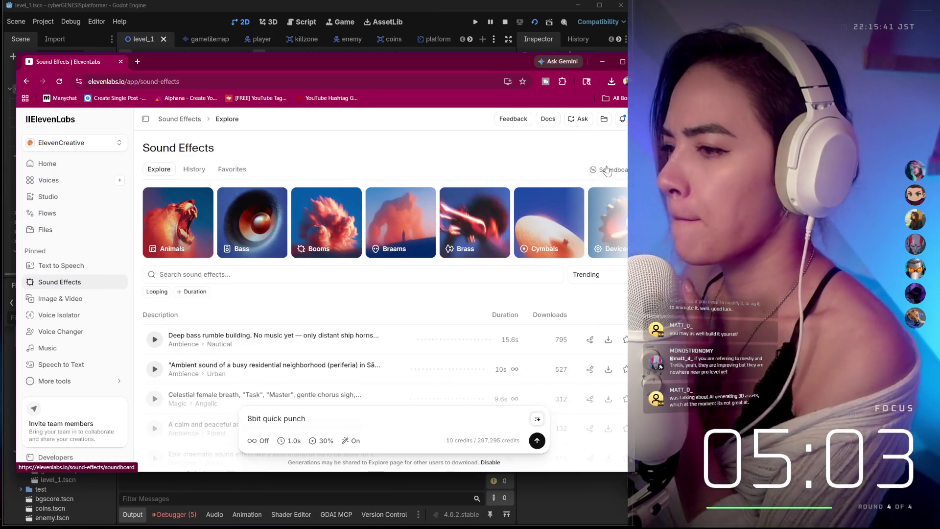
pyautogui.click(607, 169)
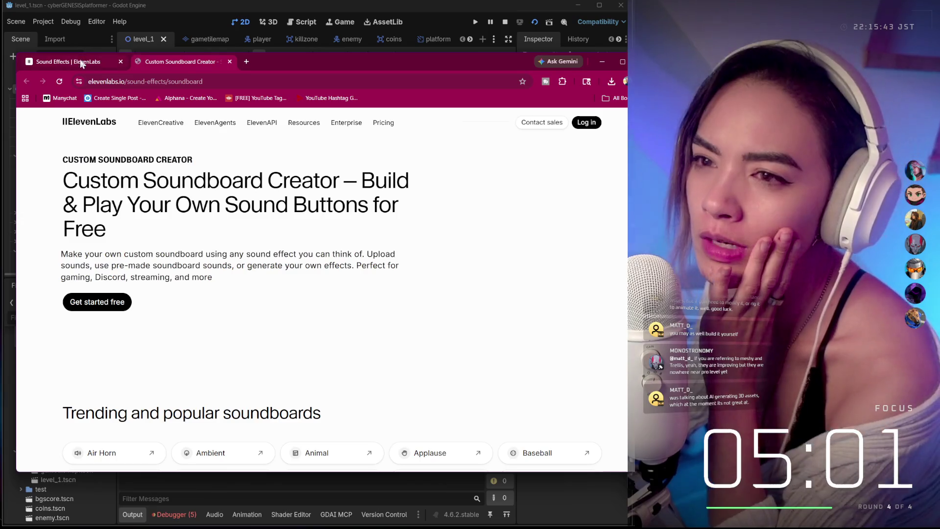
pyautogui.click(110, 61)
pyautogui.scroll(-2, 406, 210)
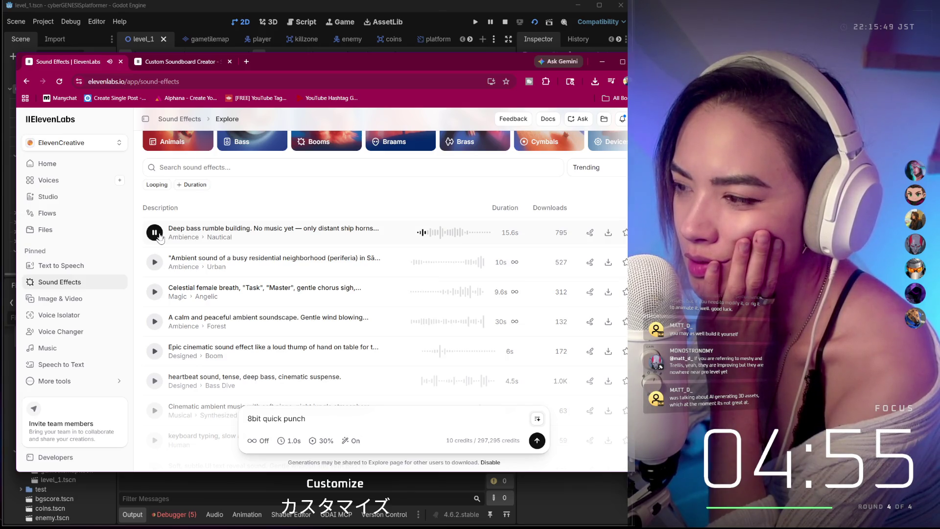
pyautogui.click(155, 233)
pyautogui.scroll(3, 467, 284)
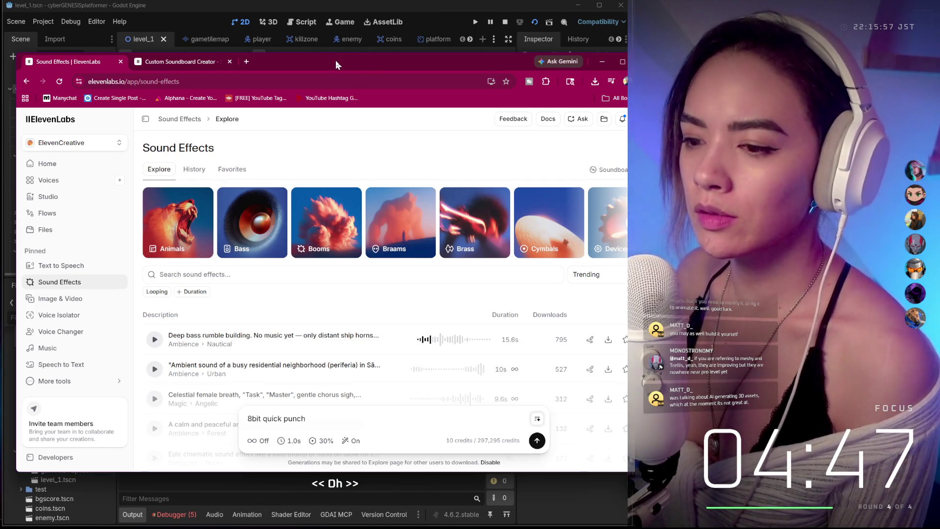
pyautogui.click(122, 227)
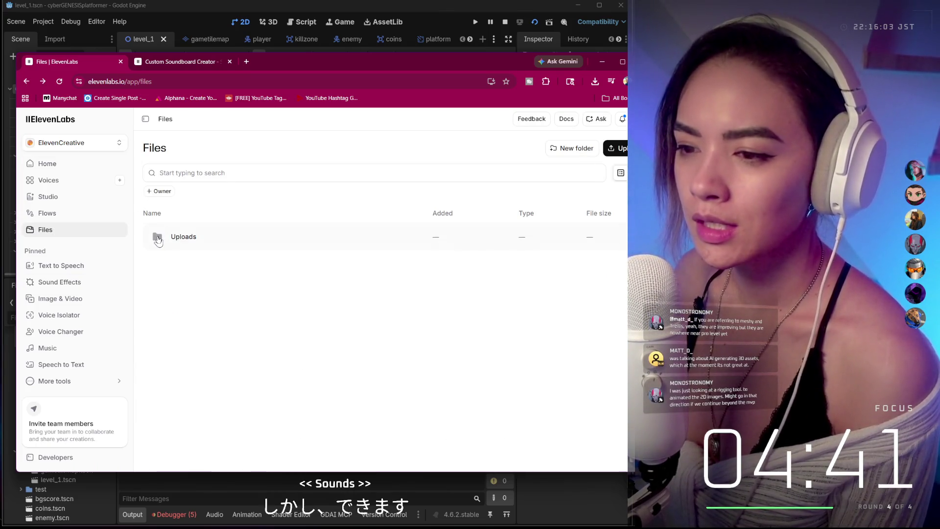
pyautogui.click(29, 82)
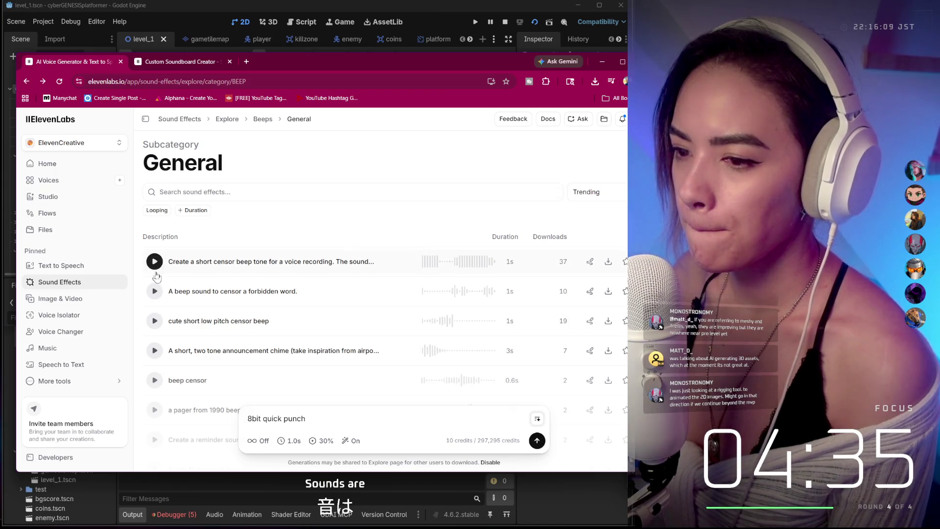
pyautogui.click(199, 193)
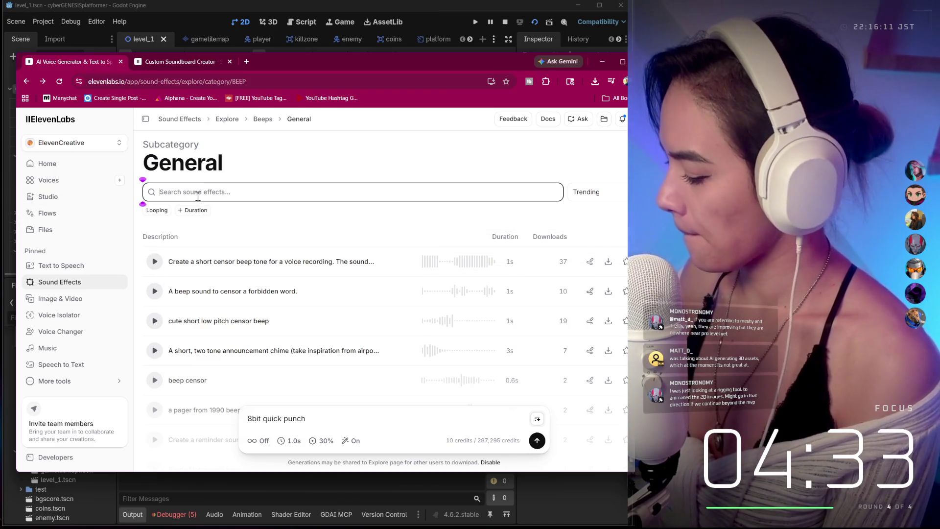
pyautogui.write('8bit')
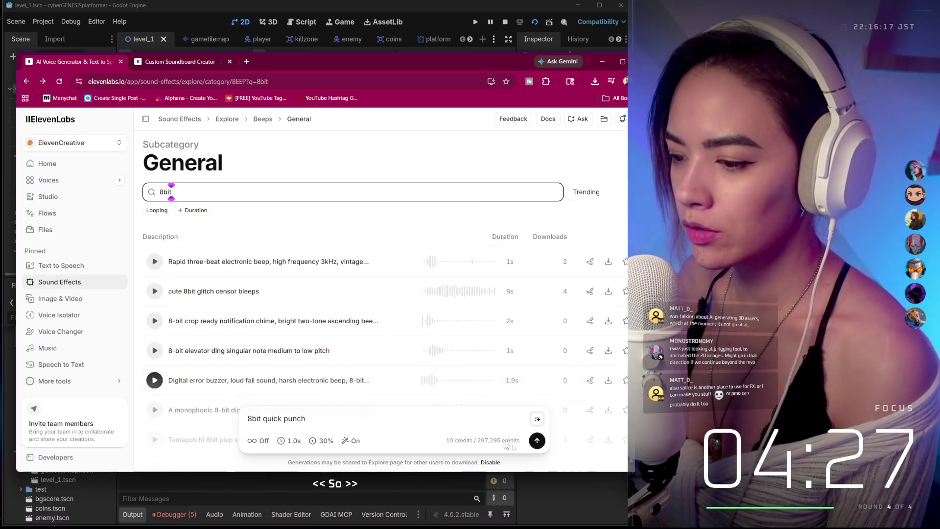
pyautogui.scroll(-1, 171, 192)
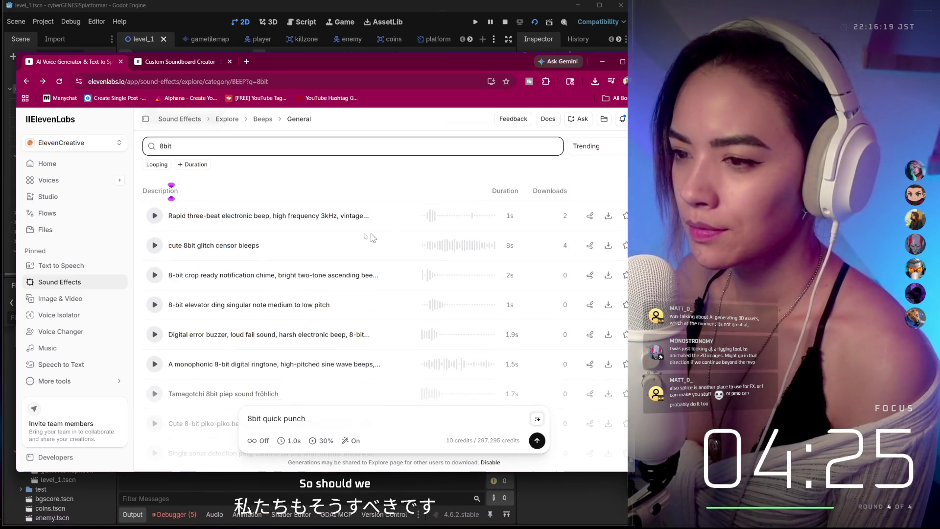
pyautogui.click(155, 216)
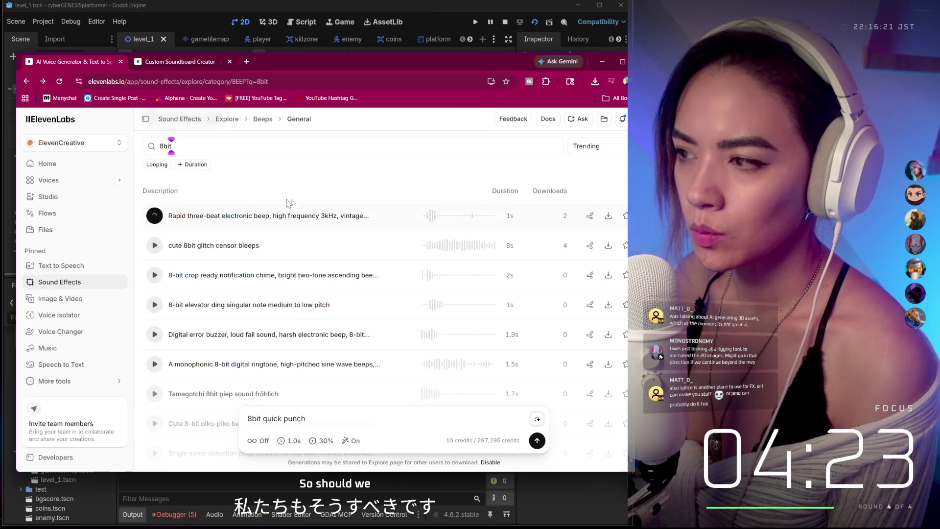
pyautogui.scroll(1, 191, 198)
pyautogui.click(154, 291)
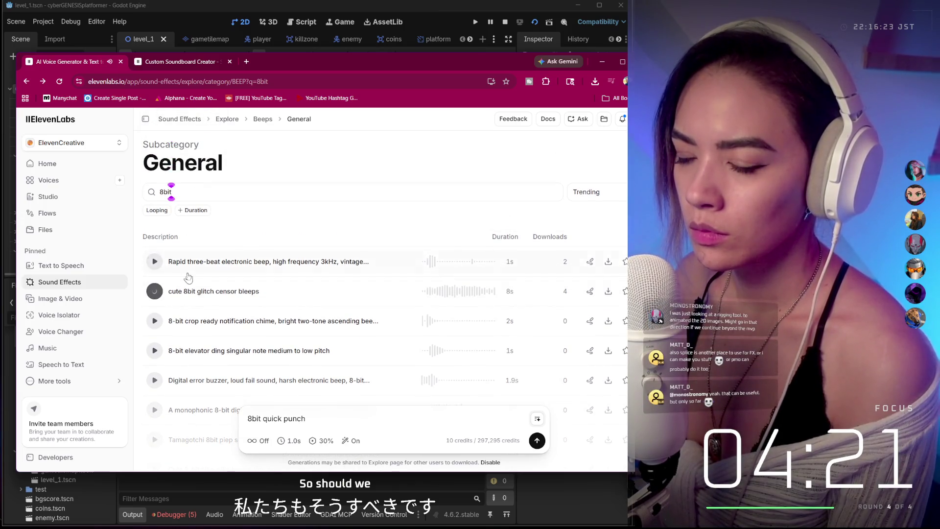
pyautogui.click(154, 293)
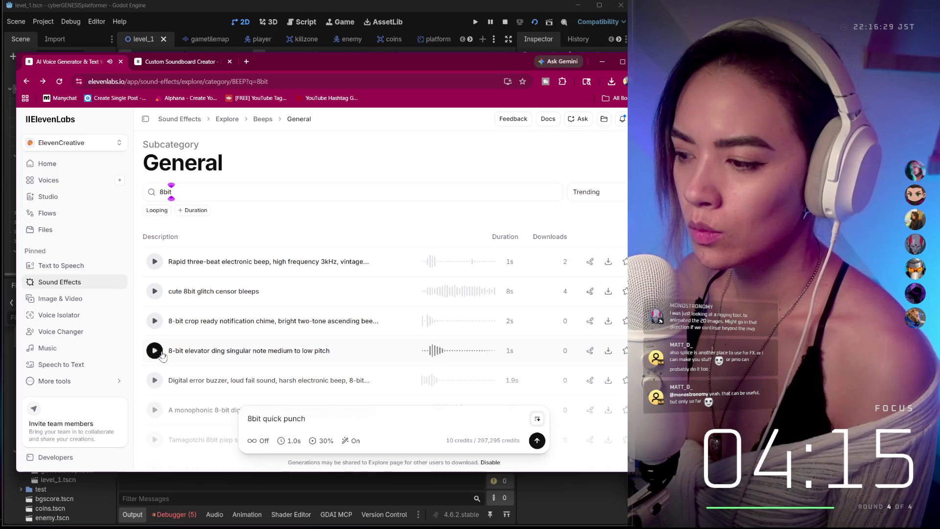
pyautogui.click(155, 380)
pyautogui.scroll(-1, 161, 353)
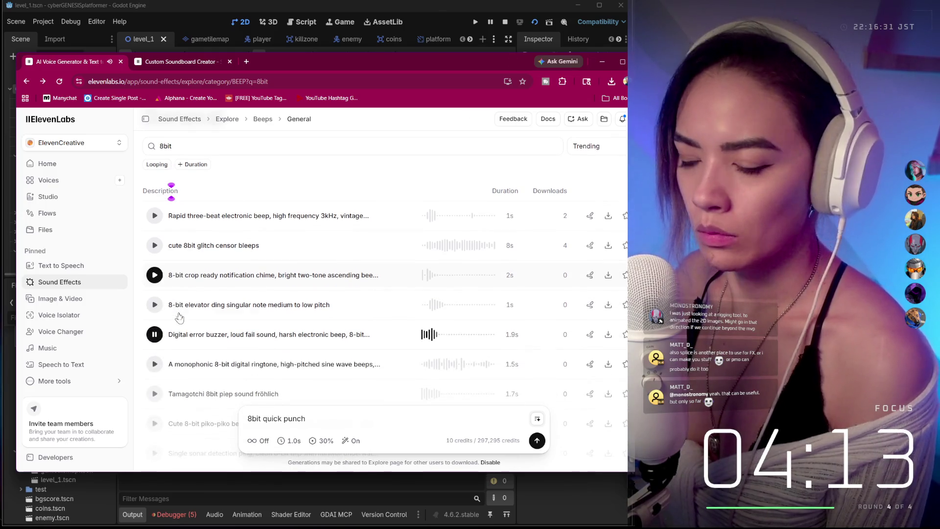
pyautogui.click(155, 346)
pyautogui.scroll(-1, 156, 342)
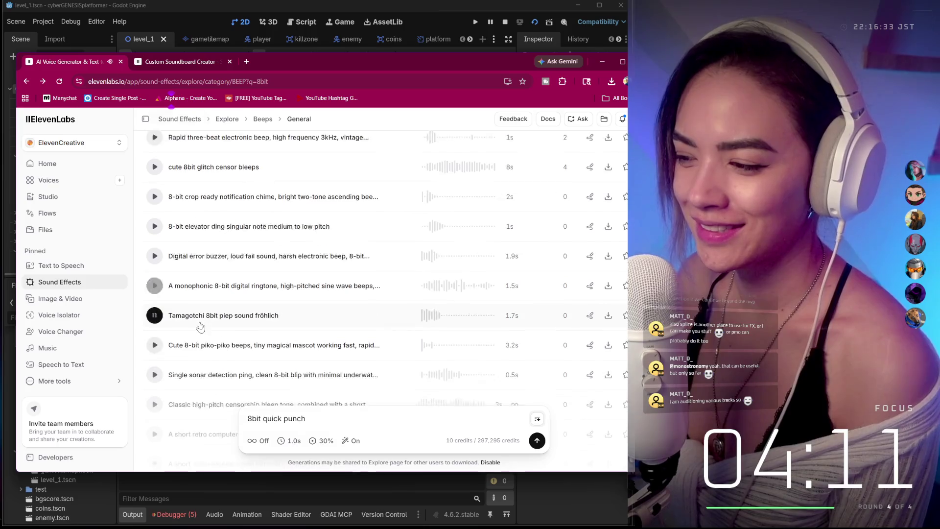
pyautogui.click(156, 333)
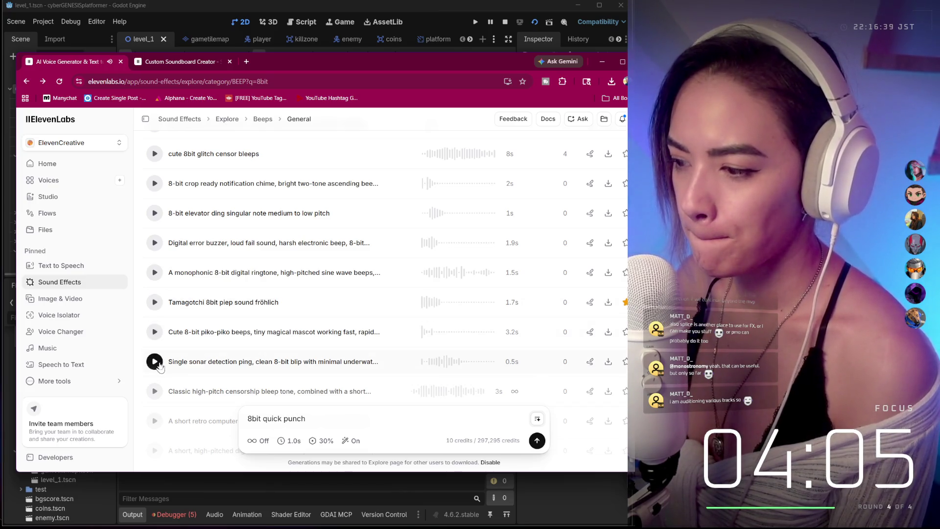
pyautogui.scroll(-3, 160, 366)
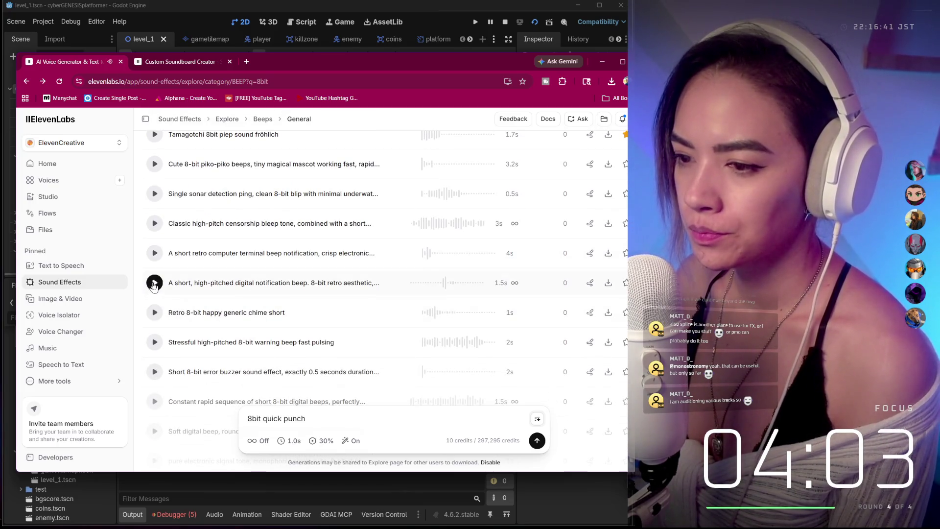
pyautogui.click(154, 284)
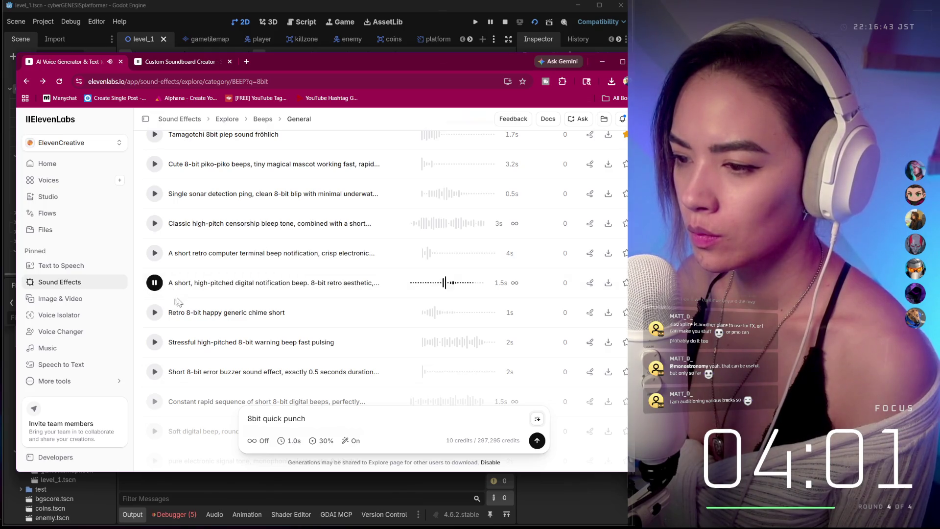
pyautogui.click(153, 373)
pyautogui.scroll(-4, 158, 317)
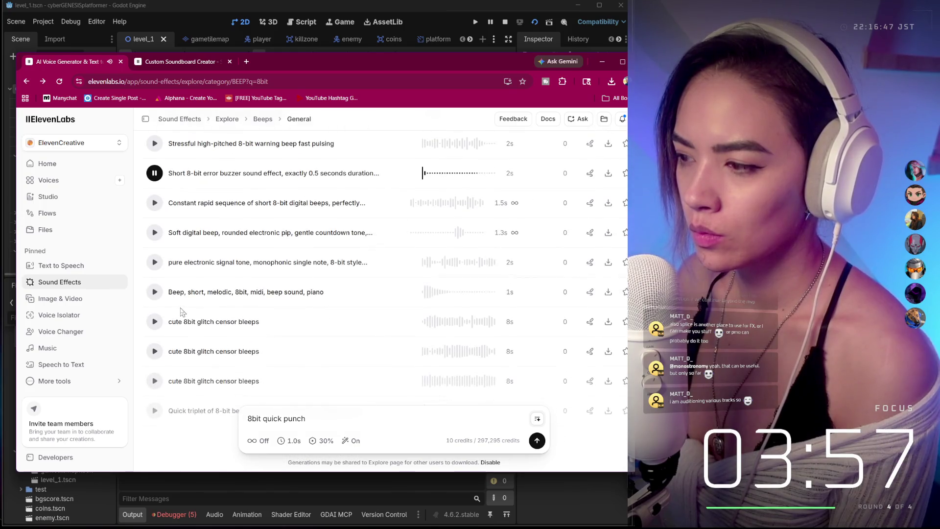
pyautogui.click(154, 233)
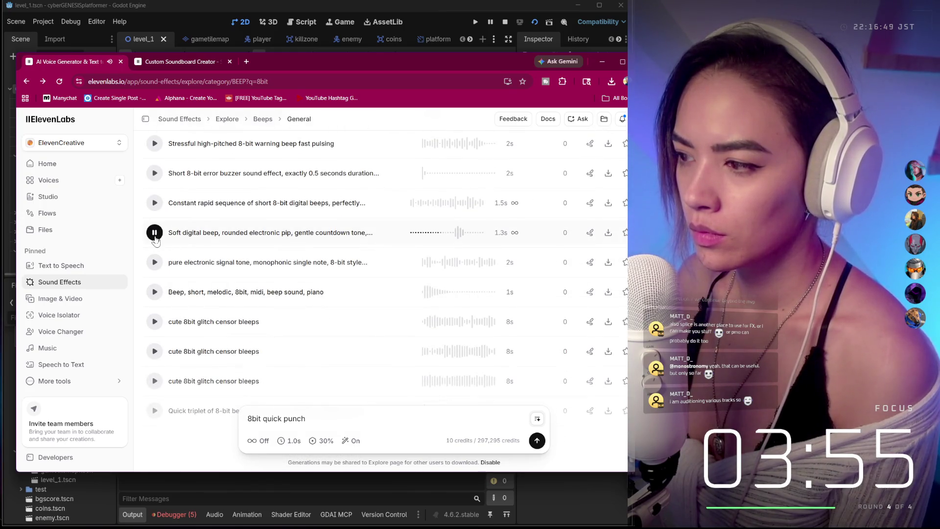
pyautogui.click(155, 300)
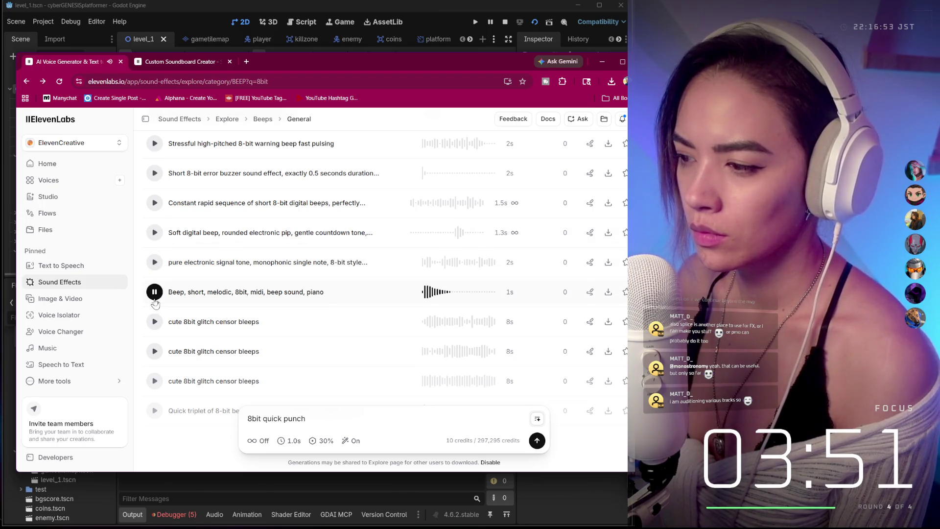
pyautogui.scroll(-3, 155, 305)
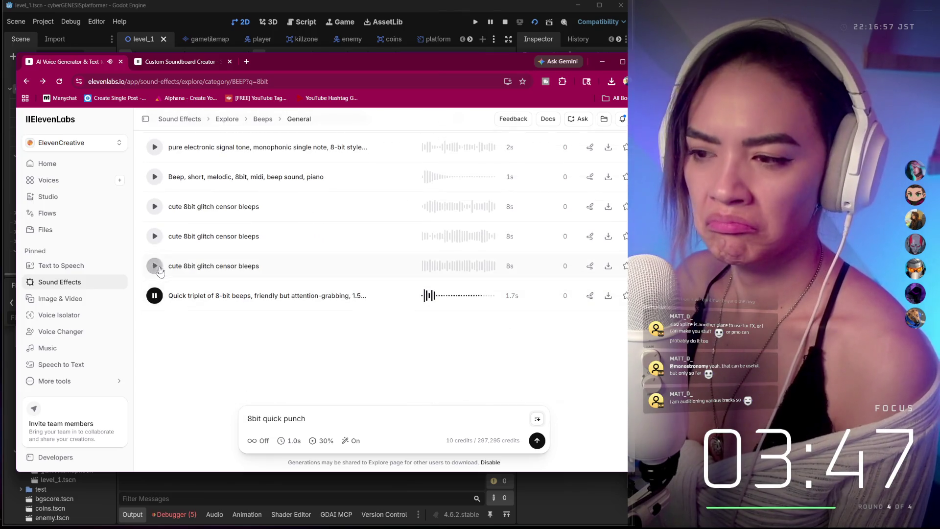
pyautogui.scroll(6, 251, 186)
pyautogui.scroll(5, 251, 187)
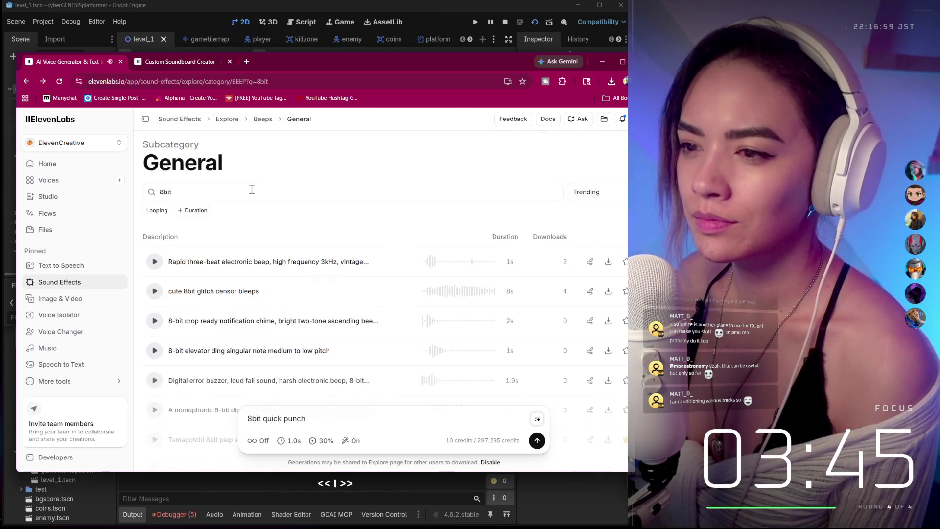
pyautogui.click(200, 196)
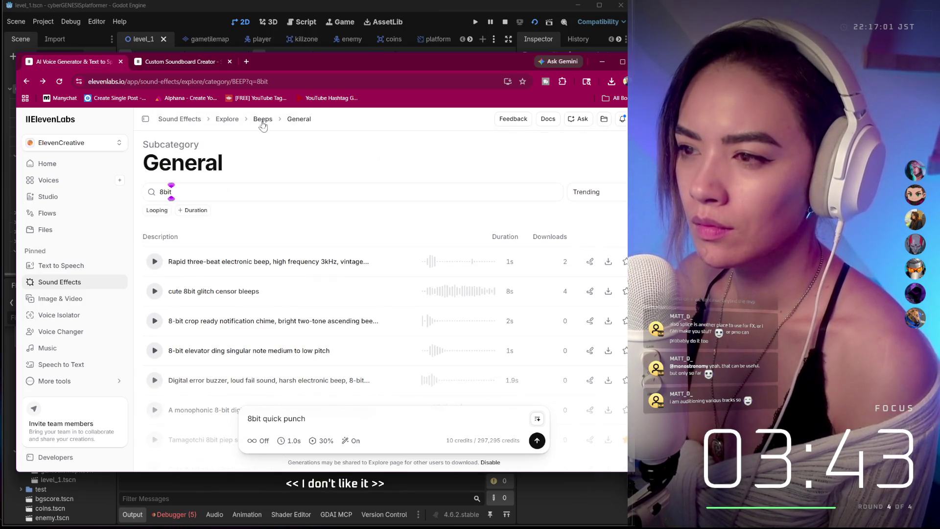
# Replace the sound prompt with '8bit cute beep' at 1.0s duration and generate.
pyautogui.click(262, 119)
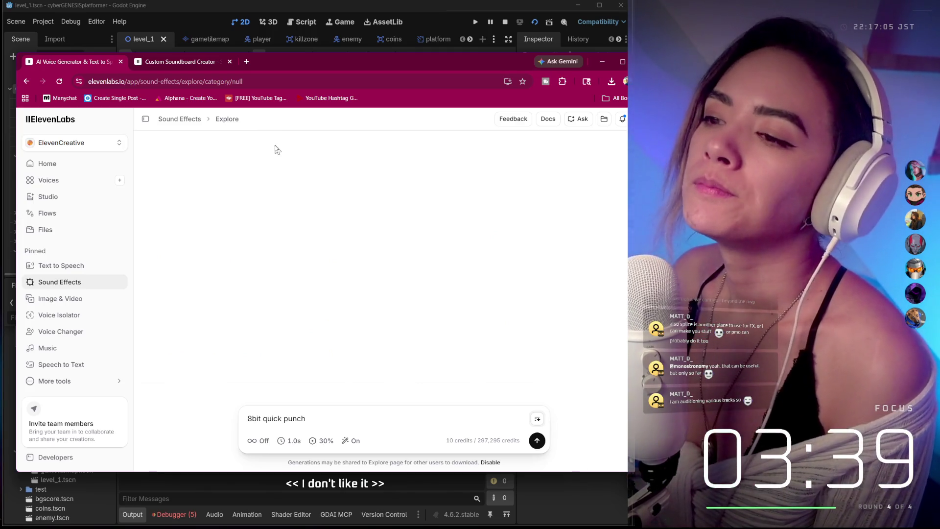
pyautogui.click(433, 424)
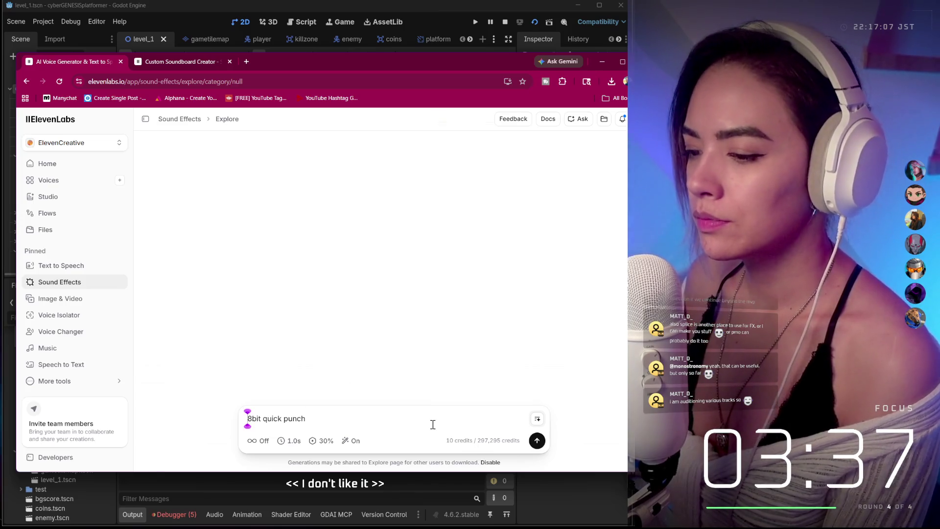
pyautogui.hotkey('ctrl', 'a')
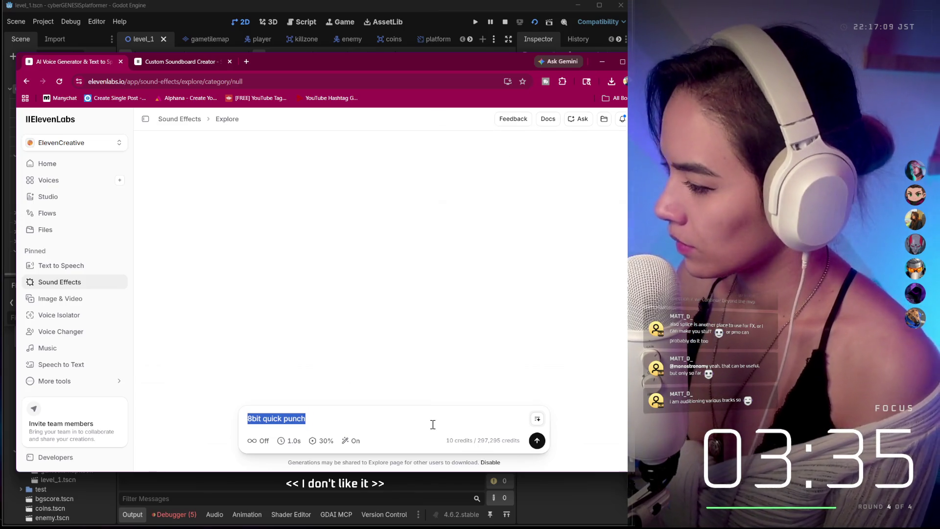
pyautogui.write('8')
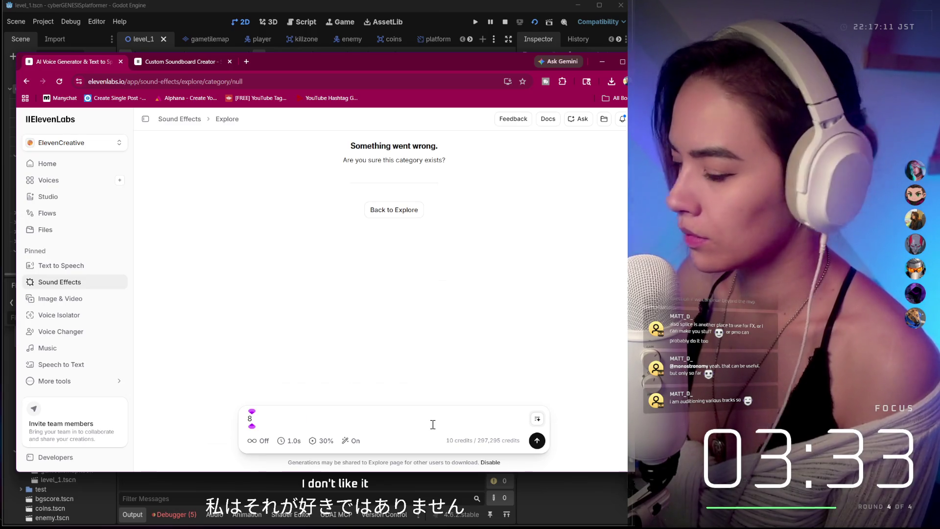
pyautogui.write('bit cute')
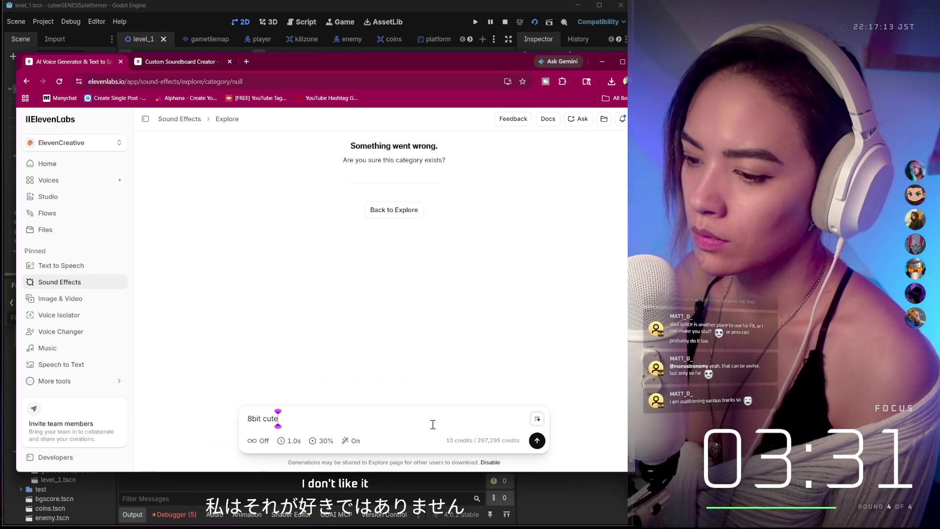
pyautogui.write(' beep')
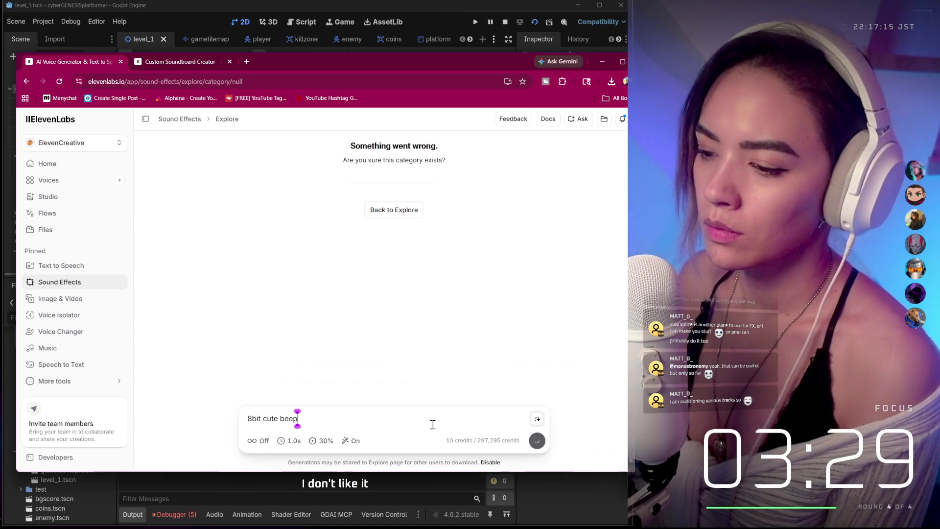
pyautogui.click(290, 441)
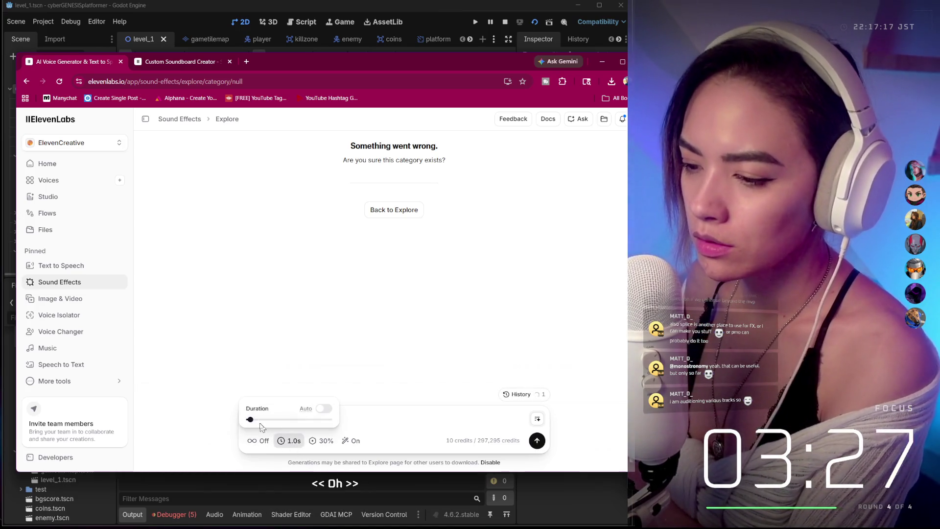
pyautogui.click(454, 418)
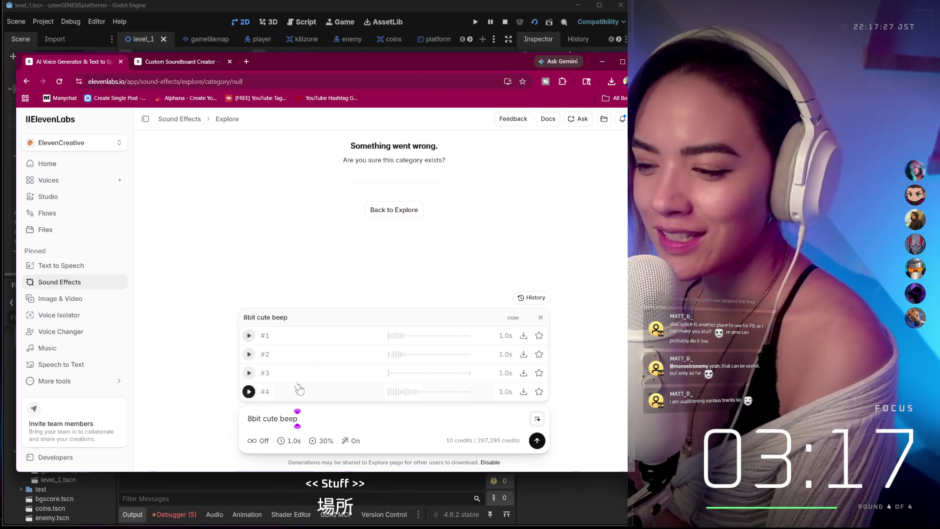
# Listen to the four generated cute beep takes, #1 through #4.
pyautogui.click(249, 336)
pyautogui.click(248, 354)
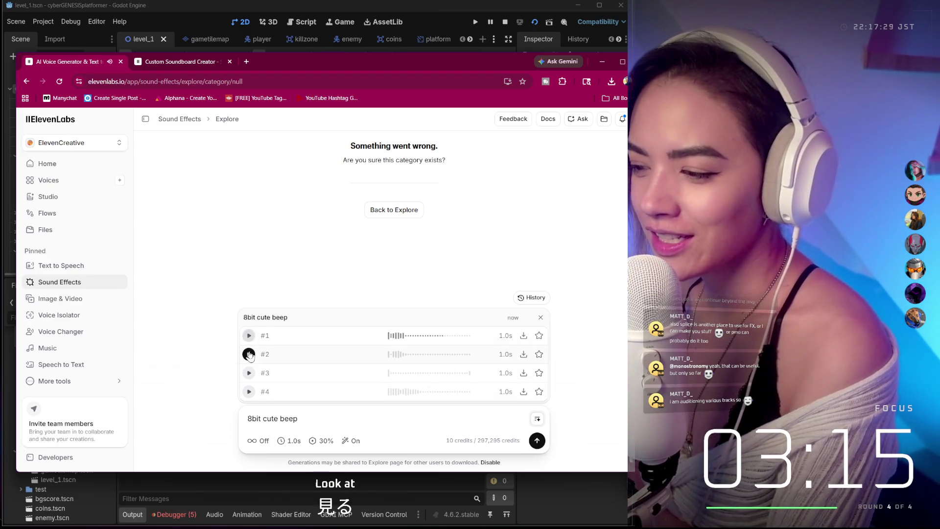
pyautogui.click(249, 373)
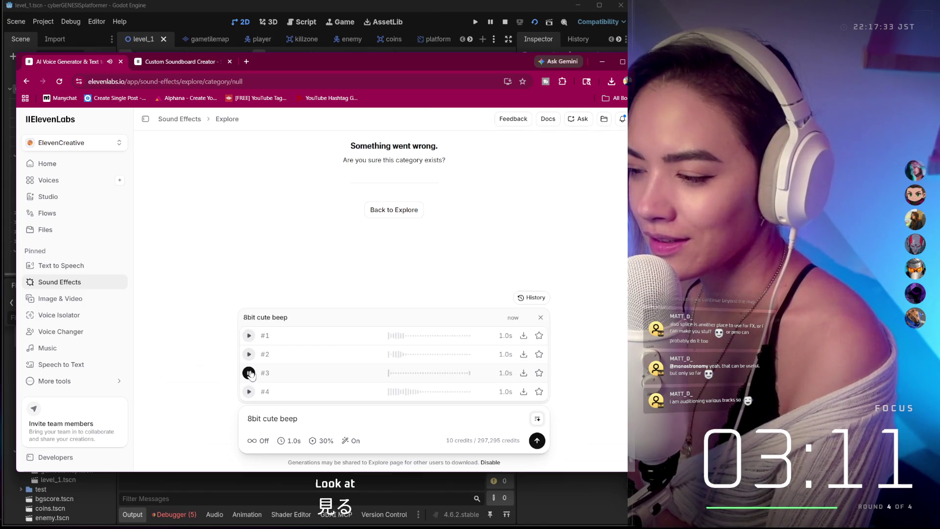
pyautogui.click(249, 392)
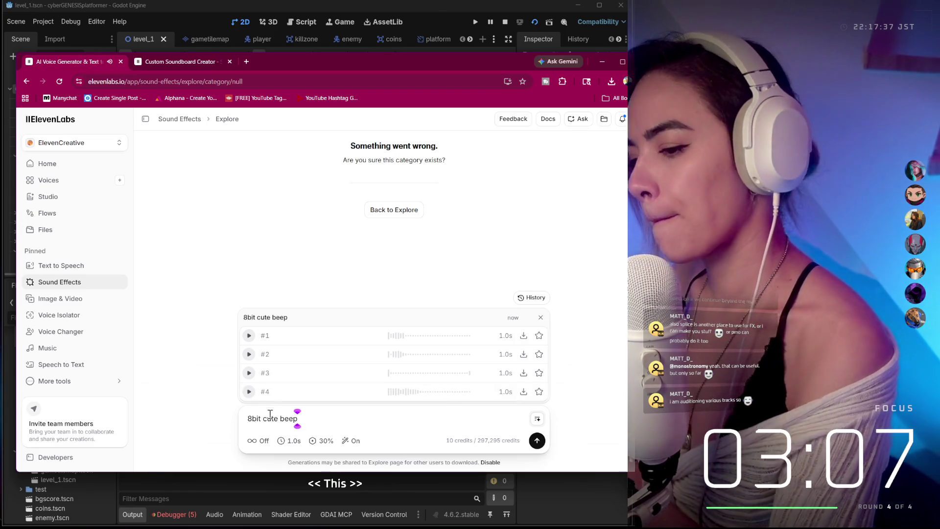
pyautogui.hotkey('ctrl', 'Left')
pyautogui.hotkey('ctrl', 'Left')
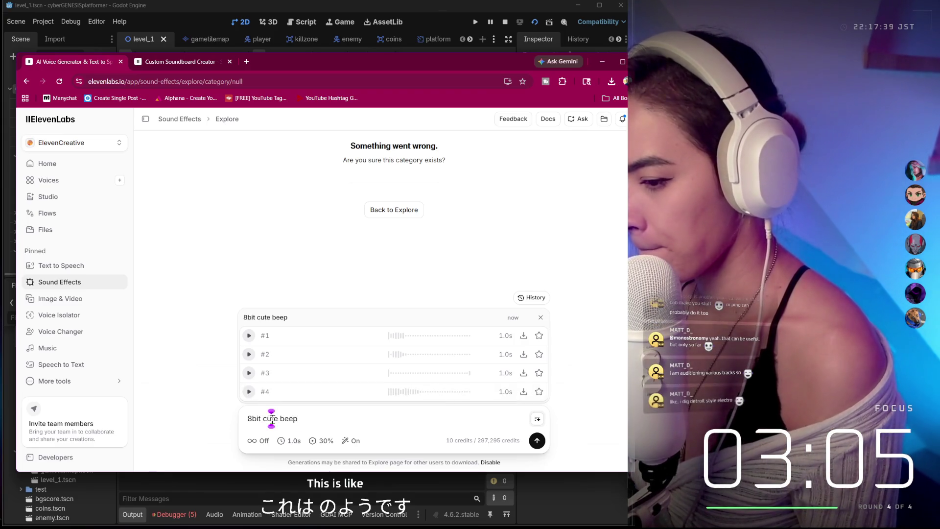
# Change the prompt to '8bit hover beep', generate, and play take #4.
pyautogui.doubleClick(272, 418)
pyautogui.write('hover')
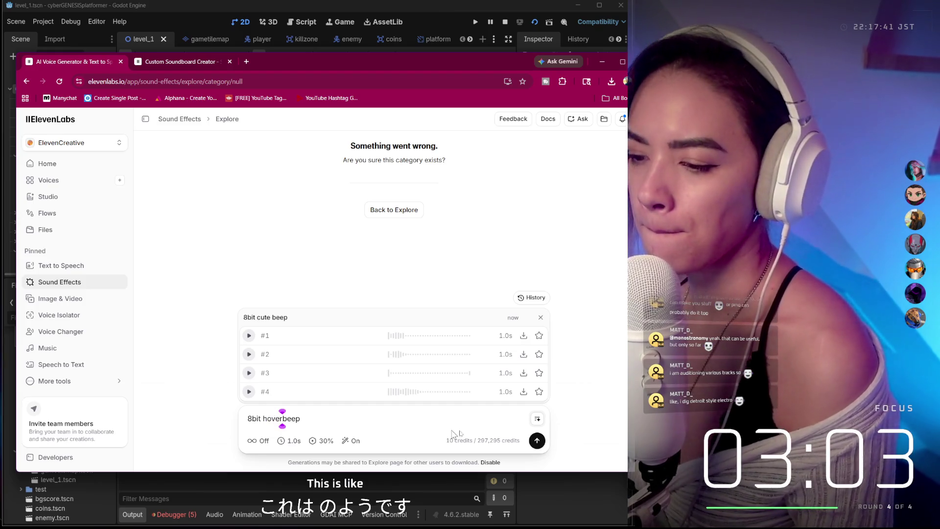
pyautogui.press('Return')
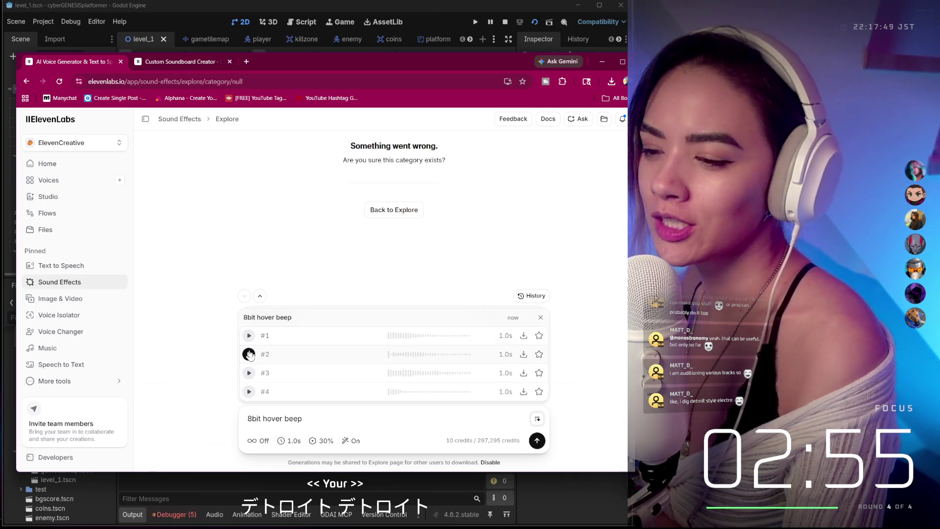
pyautogui.click(249, 392)
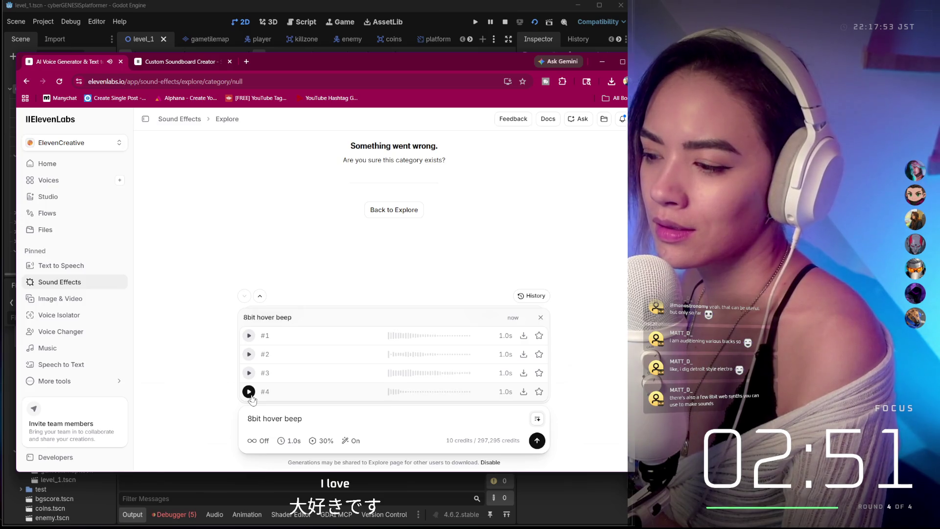
# Favourite take #4, download it as an MP3, and switch back to Godot.
pyautogui.click(539, 391)
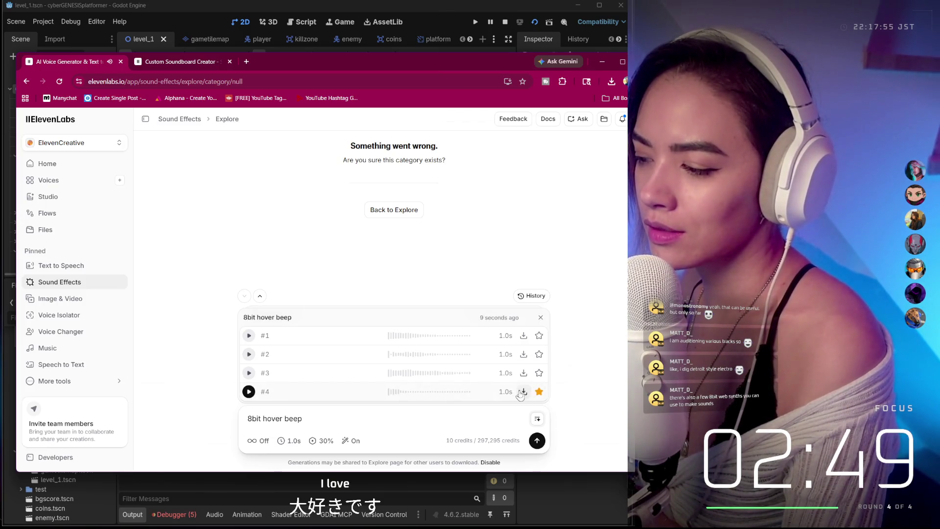
pyautogui.click(523, 391)
pyautogui.click(509, 413)
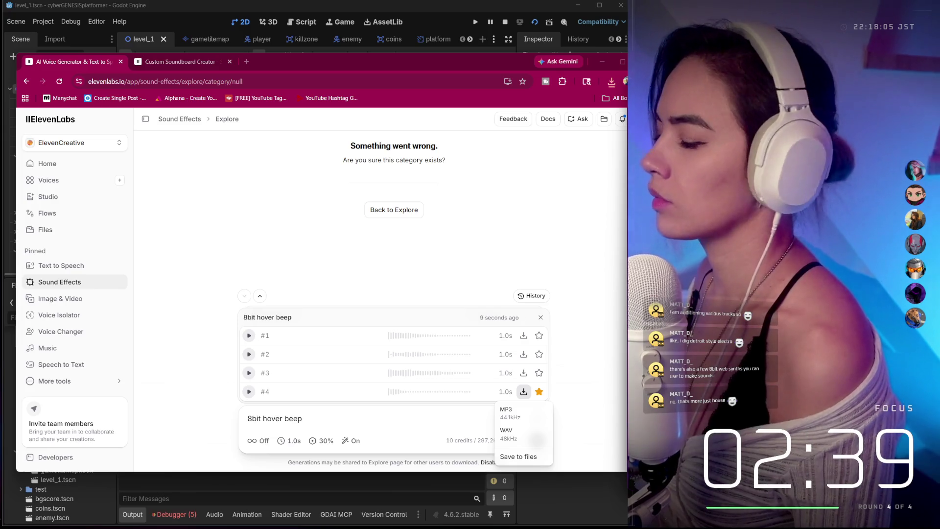
pyautogui.click(106, 11)
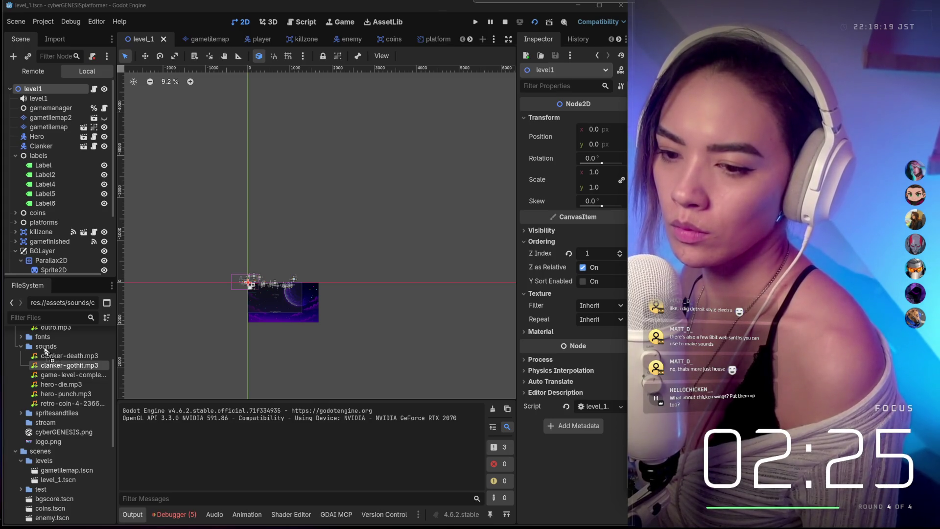
# Import the hover sound as menu-hover.mp3 into sounds and open main_menu.gd.
pyautogui.moveTo(45, 350); pyautogui.dragTo(46, 351)
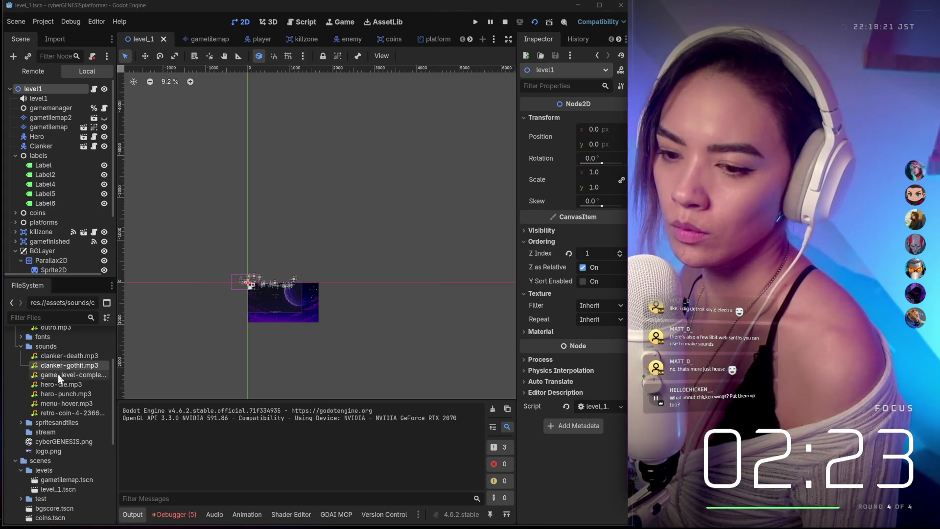
pyautogui.click(69, 401)
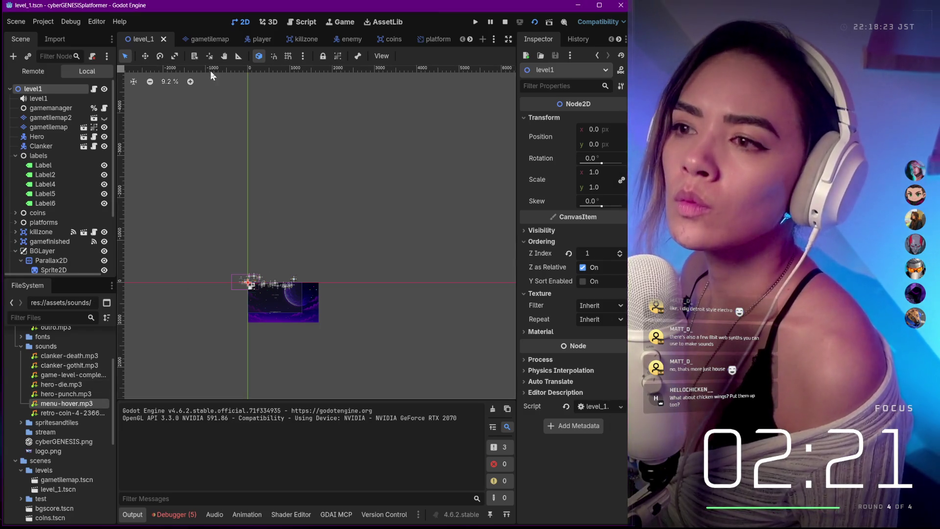
pyautogui.click(303, 22)
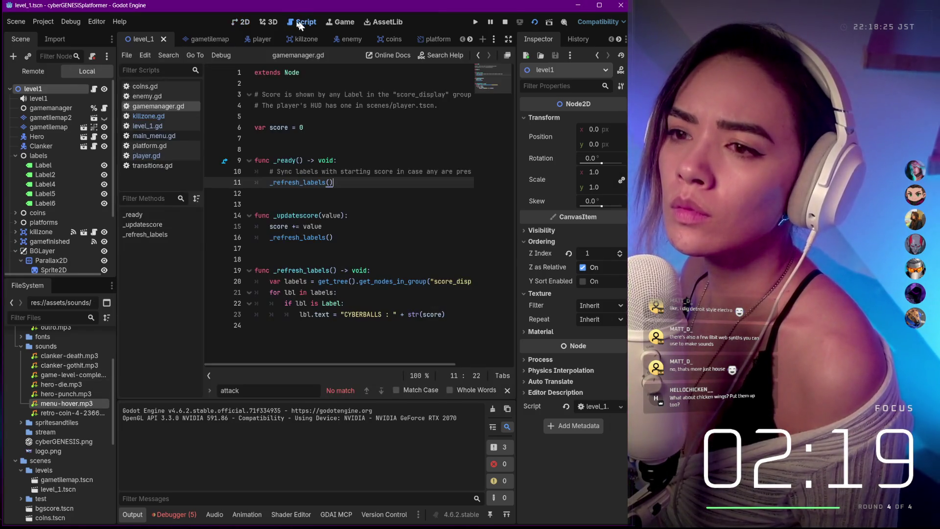
pyautogui.click(155, 136)
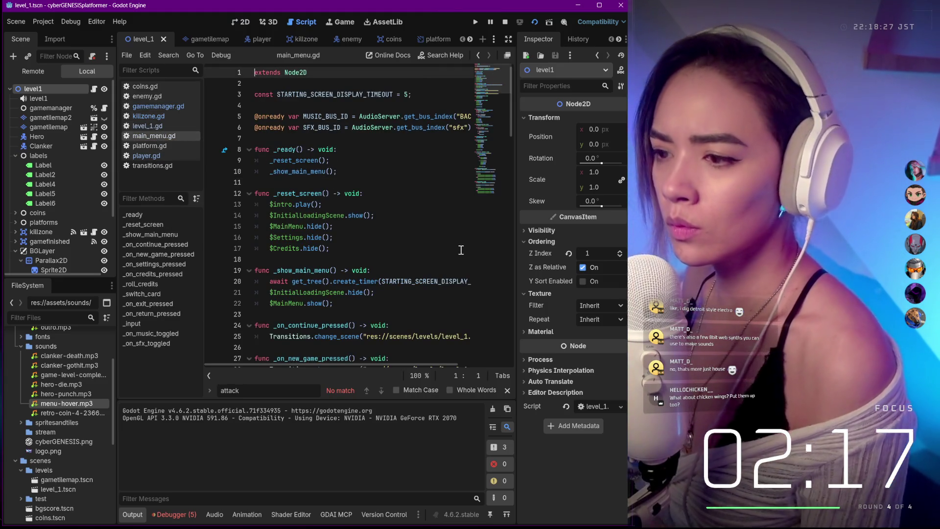
# Search main_menu.gd for 'hover', jump to _show_main_menu, and run the project.
pyautogui.scroll(-1, 441, 249)
pyautogui.scroll(-6, 441, 249)
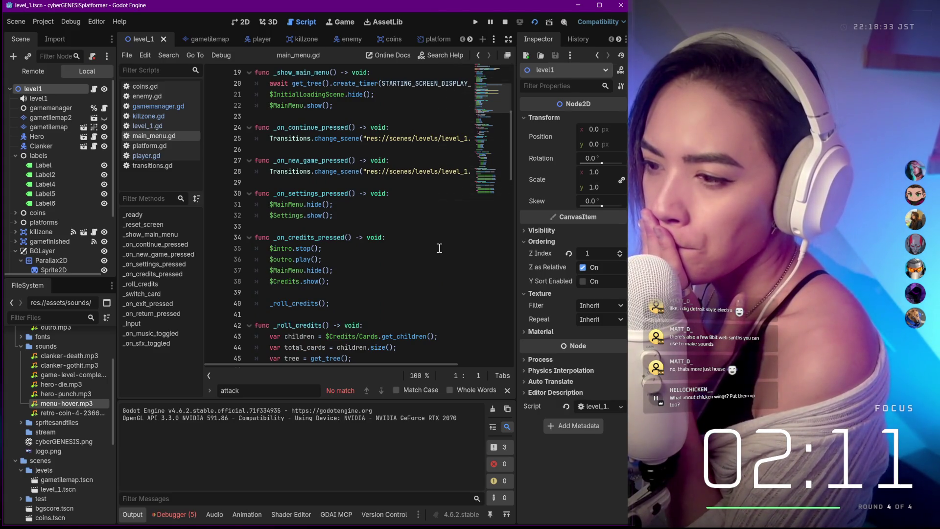
pyautogui.scroll(-2, 439, 248)
pyautogui.hotkey('ctrl', 'End')
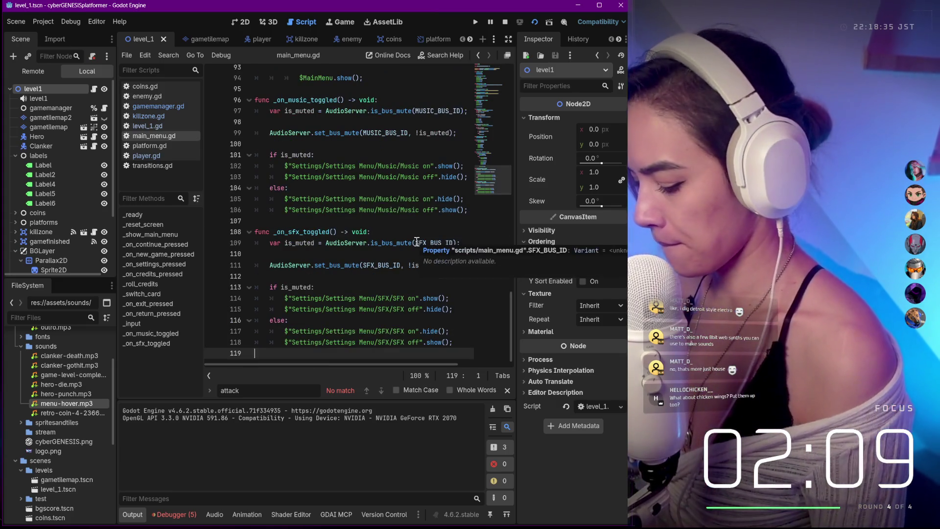
pyautogui.hotkey('ctrl', 'f')
pyautogui.write('hover')
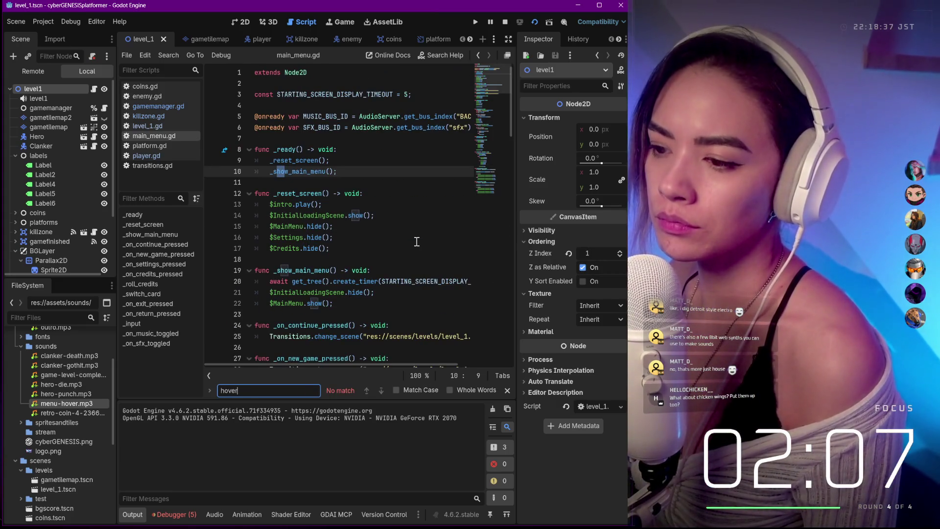
pyautogui.scroll(-10, 416, 240)
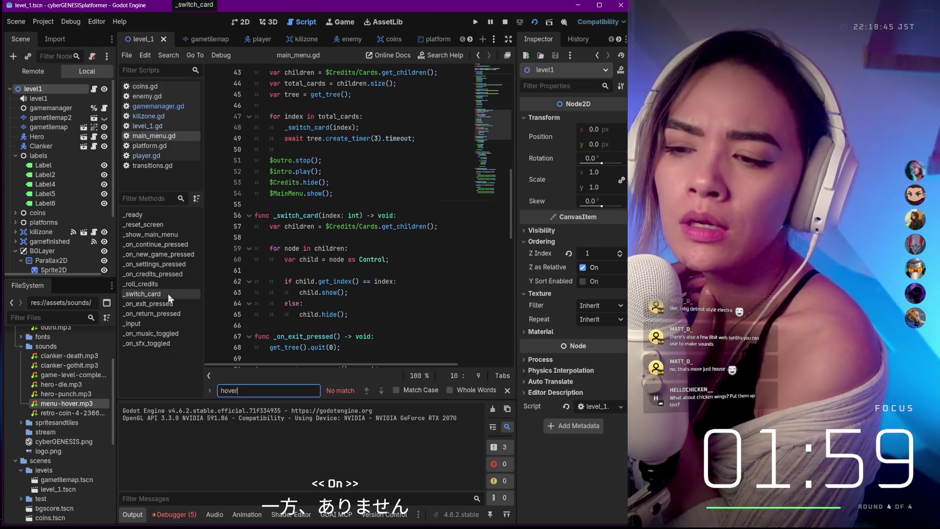
pyautogui.click(174, 236)
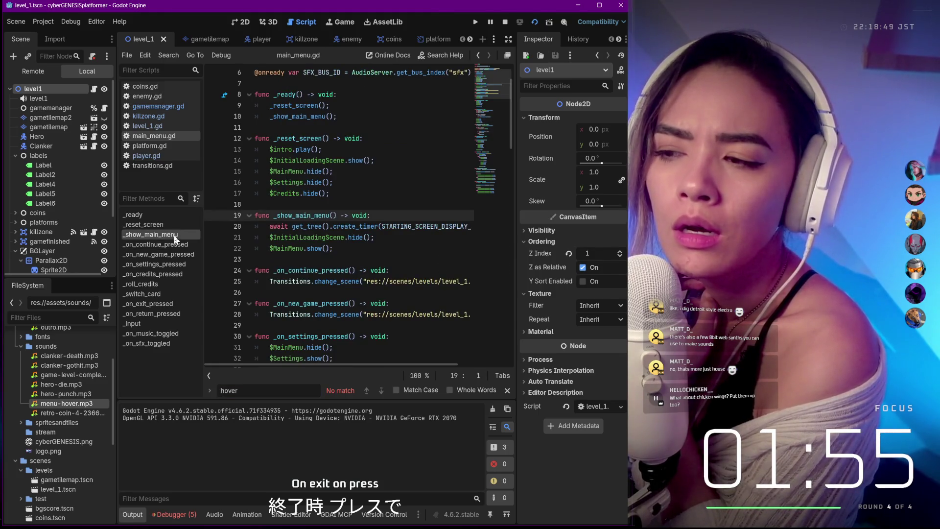
pyautogui.click(475, 22)
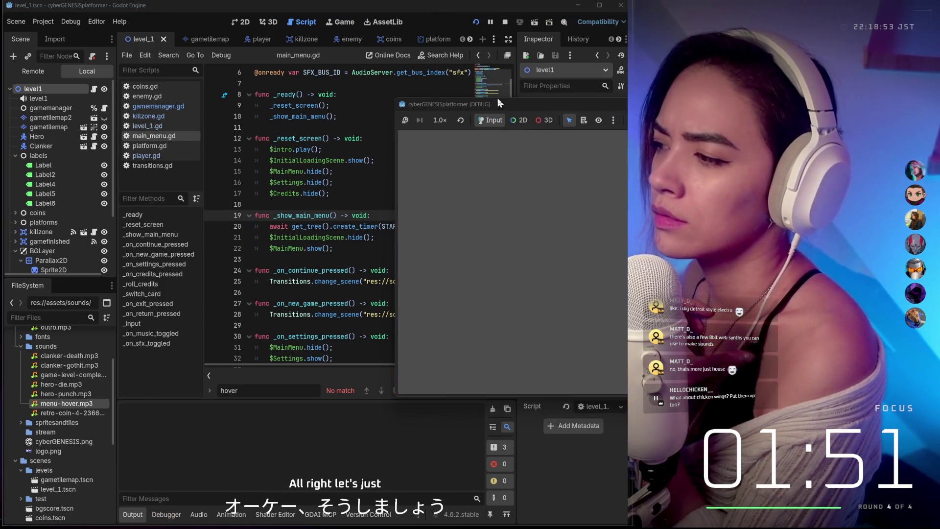
# Move the Glitch Runner game window left and screenshot its title menu.
pyautogui.moveTo(470, 133); pyautogui.dragTo(380, 123)
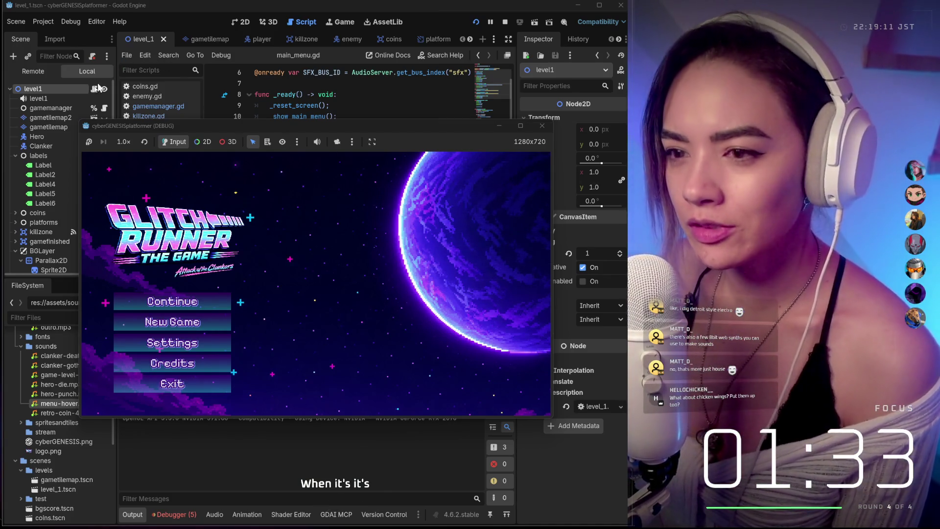
pyautogui.press('super+shift+s')
pyautogui.moveTo(82, 152)
pyautogui.mouseDown()
pyautogui.moveTo(522, 360)
pyautogui.moveTo(547, 416)
pyautogui.mouseUp()
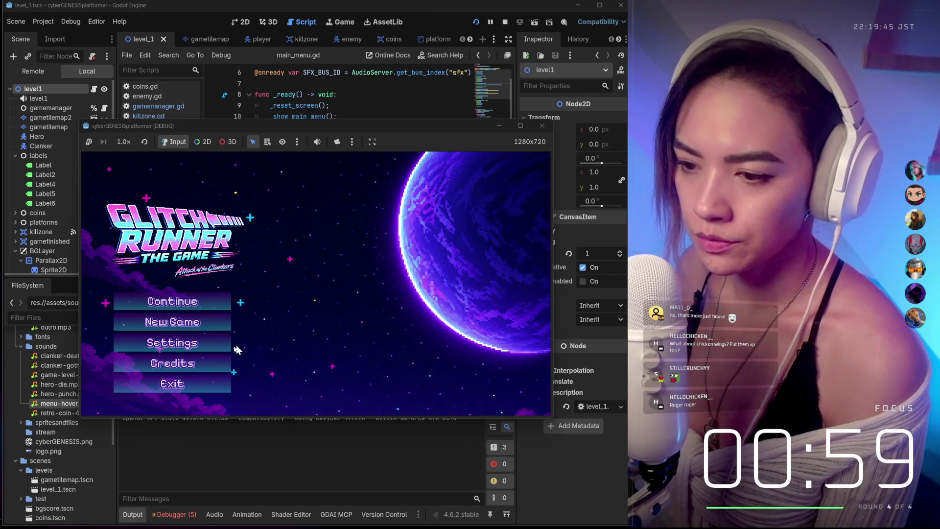
# Toggle Music off and back on in Settings, view the Credits screen, then close the game.
pyautogui.click(196, 345)
pyautogui.click(174, 301)
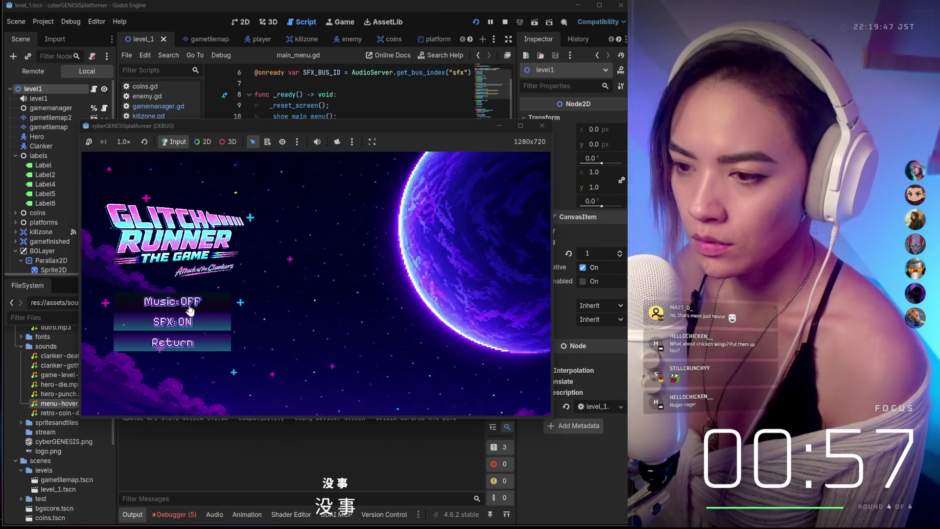
pyautogui.click(175, 302)
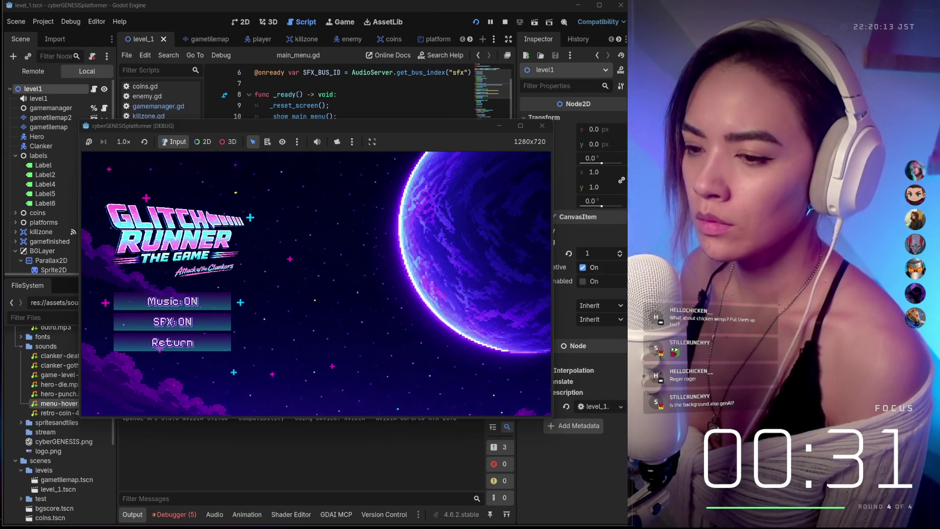
pyautogui.click(218, 343)
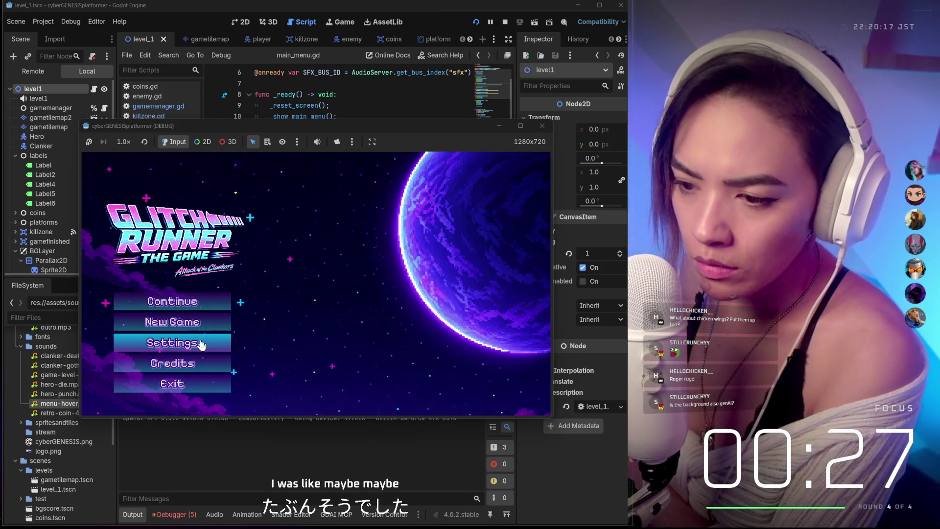
pyautogui.click(195, 371)
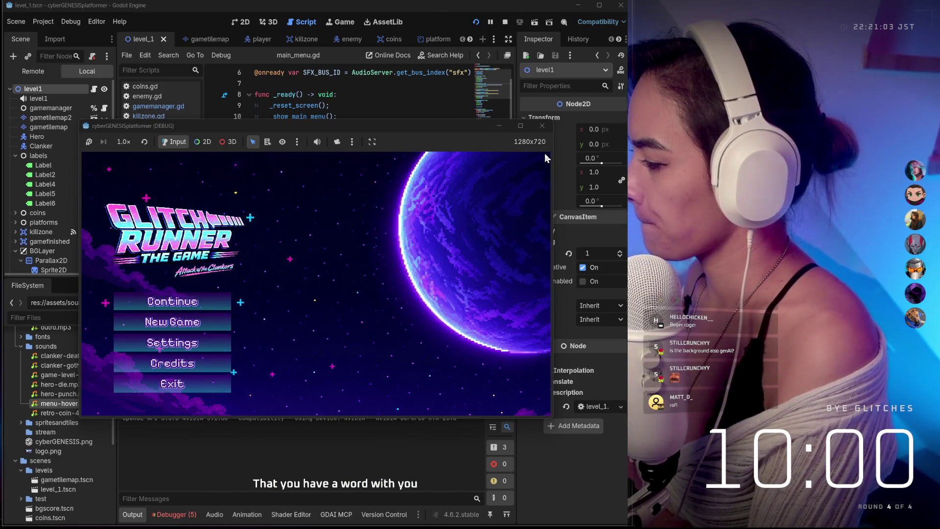
pyautogui.click(144, 146)
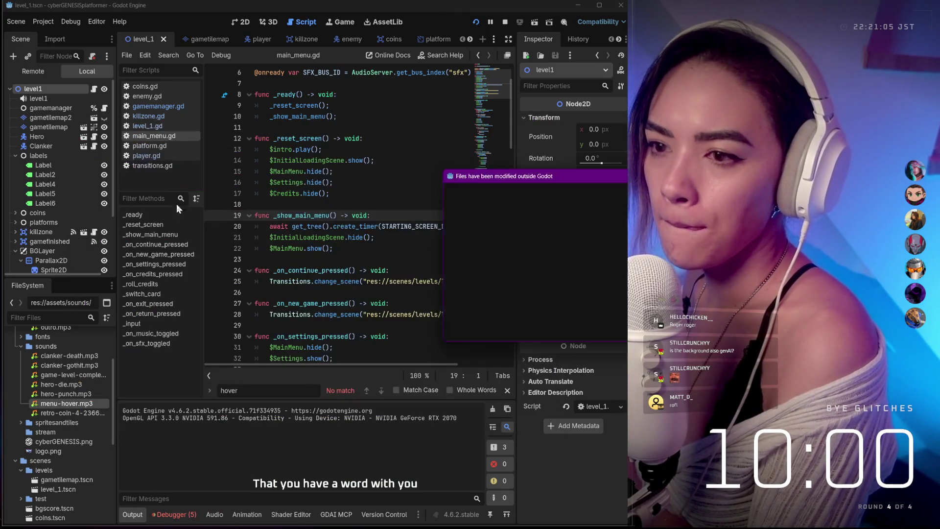
# Dismiss the files-modified-outside-Godot prompt, close the game, and relaunch it.
pyautogui.click(532, 329)
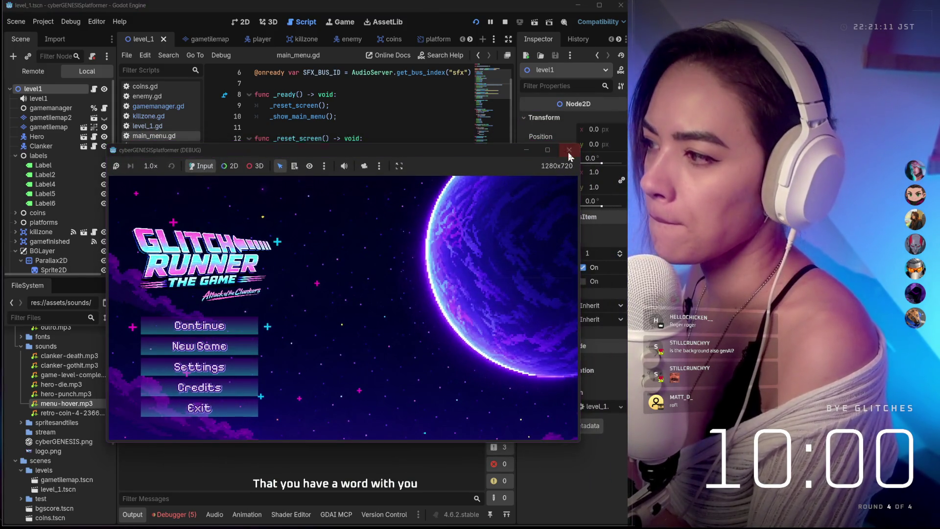
pyautogui.click(569, 150)
pyautogui.click(473, 22)
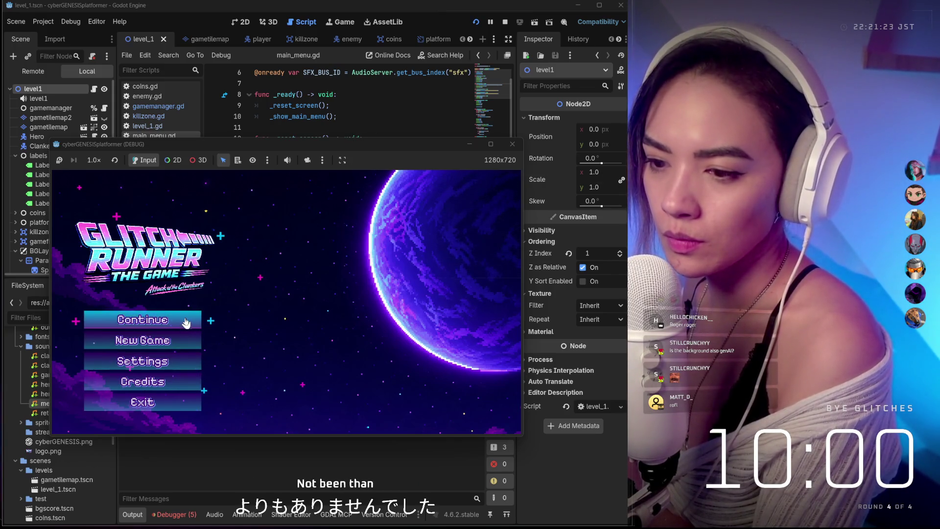
# Toggle Music in Settings, continue the level, walk the hero into the robot, then stop.
pyautogui.click(178, 362)
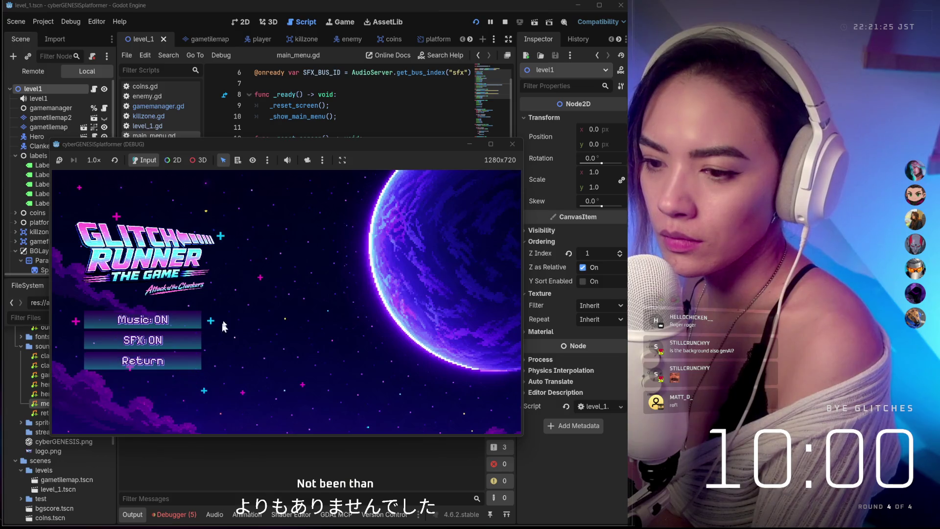
pyautogui.click(175, 321)
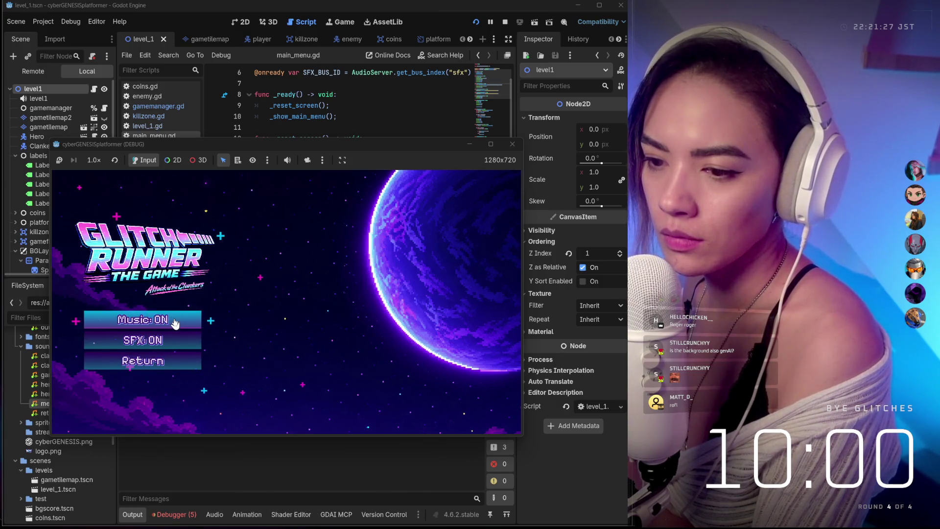
pyautogui.click(177, 327)
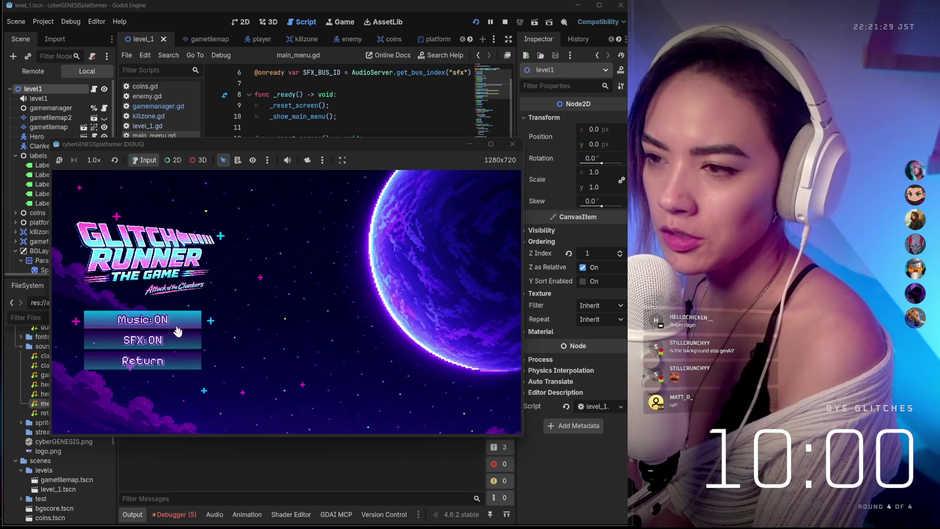
pyautogui.click(196, 358)
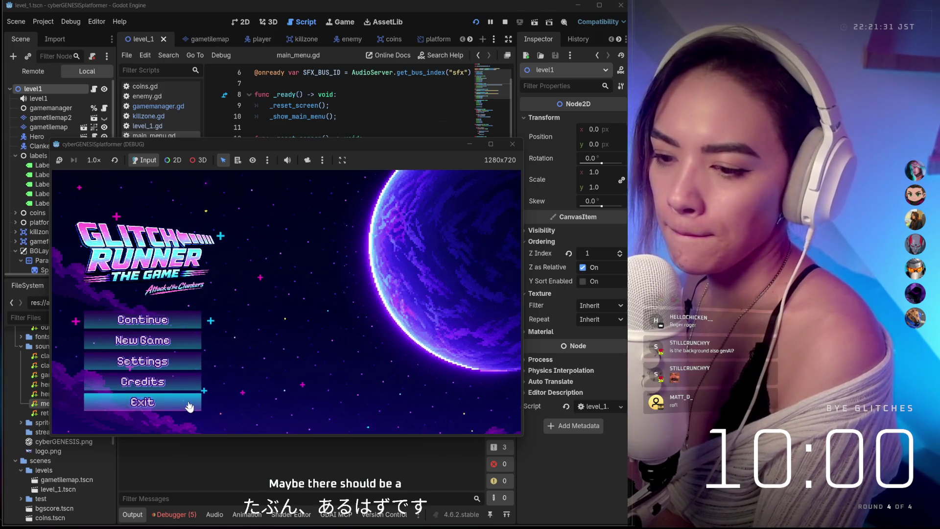
pyautogui.click(187, 330)
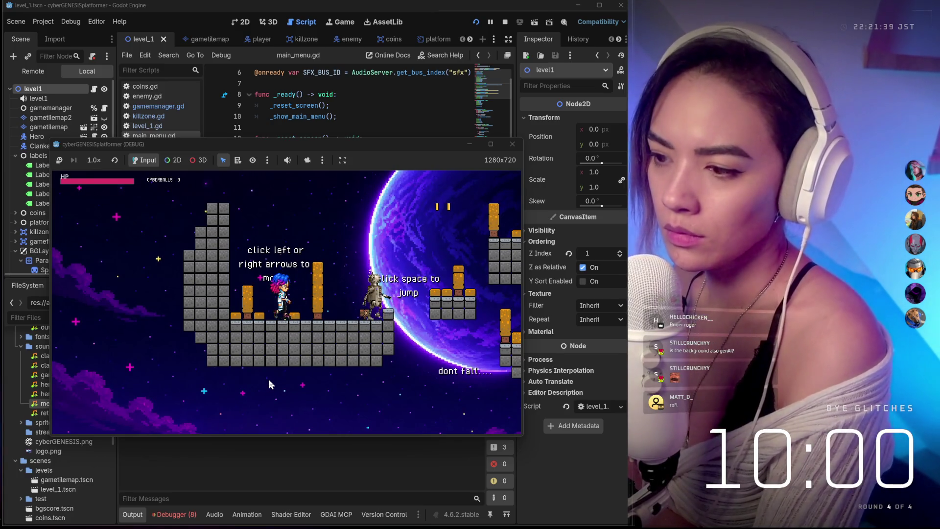
pyautogui.press('Right')
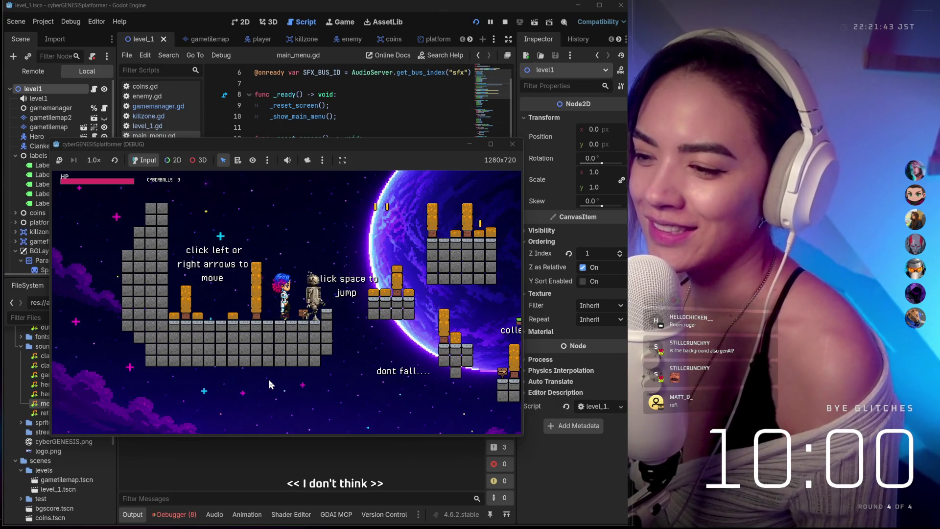
pyautogui.press('Right')
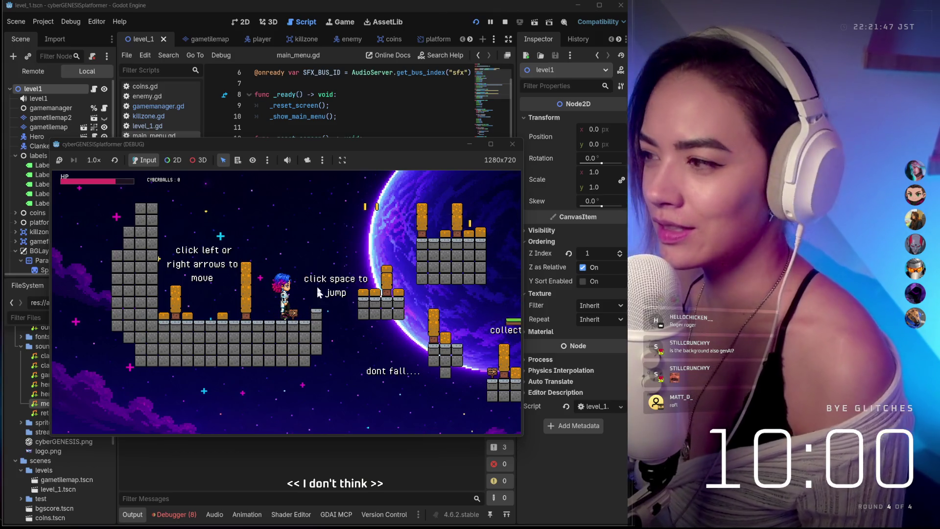
pyautogui.click(512, 146)
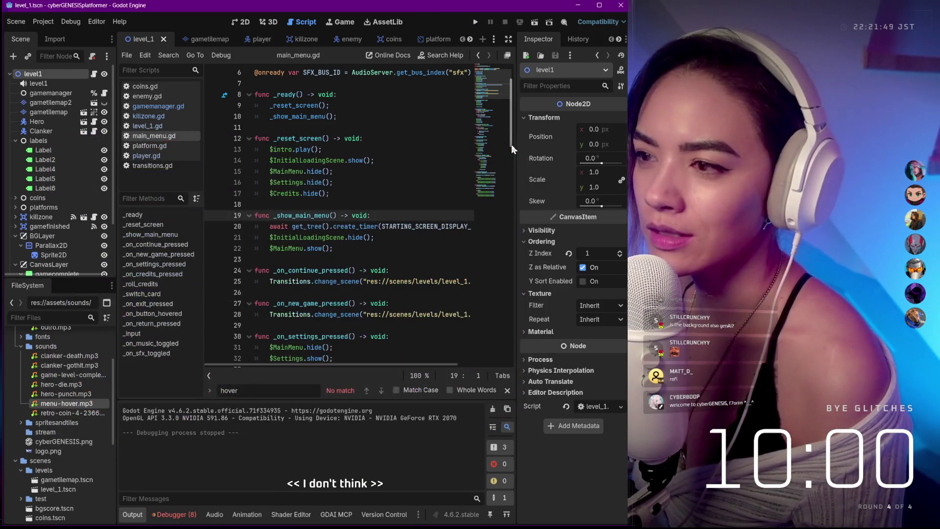
# Look through the gametilemap, player and enemy.gd tabs, ending on the enemy scene.
pyautogui.click(51, 130)
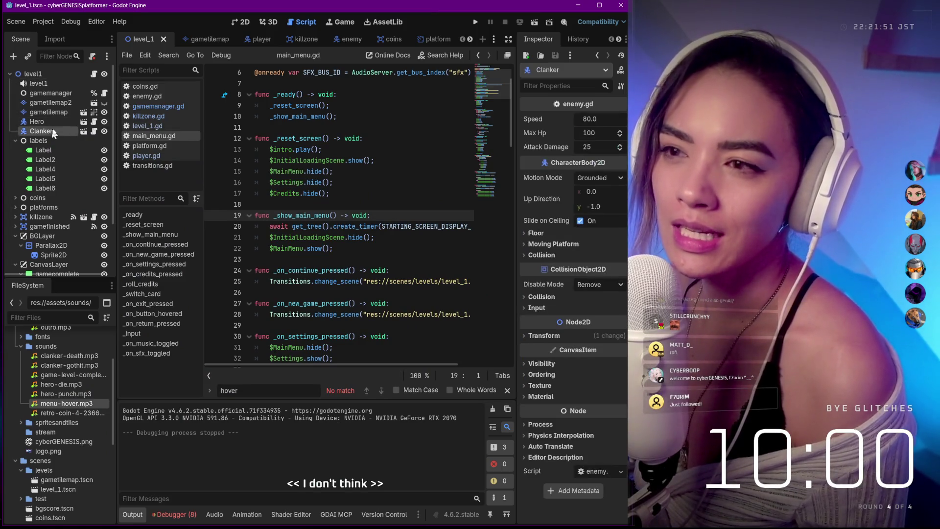
pyautogui.click(210, 38)
pyautogui.click(255, 39)
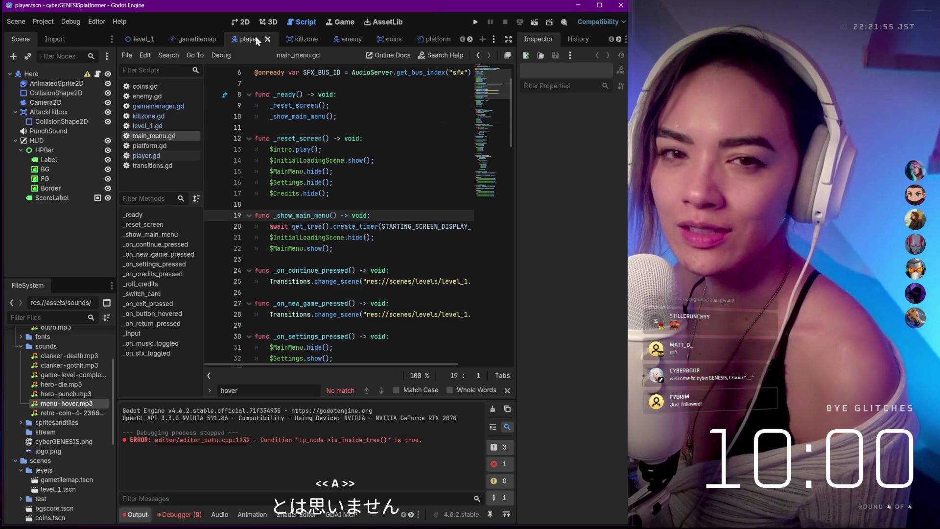
pyautogui.click(149, 97)
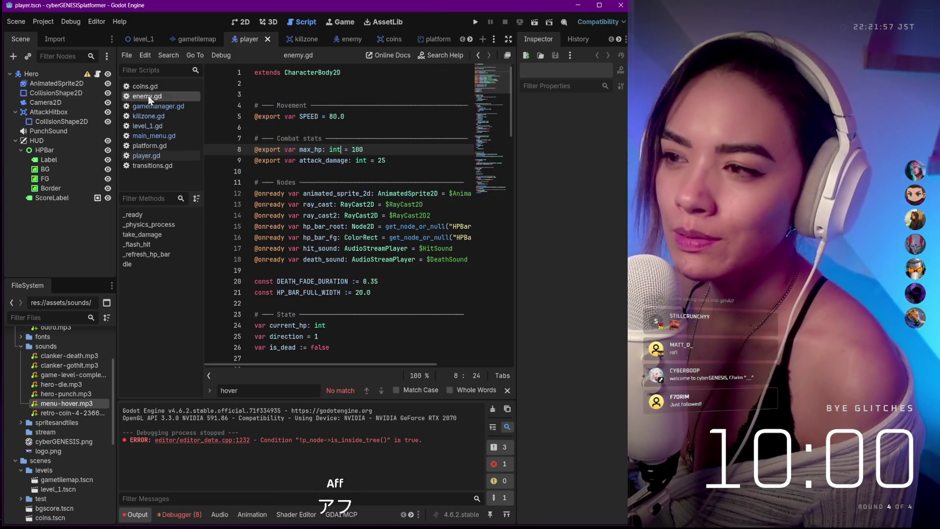
pyautogui.click(244, 24)
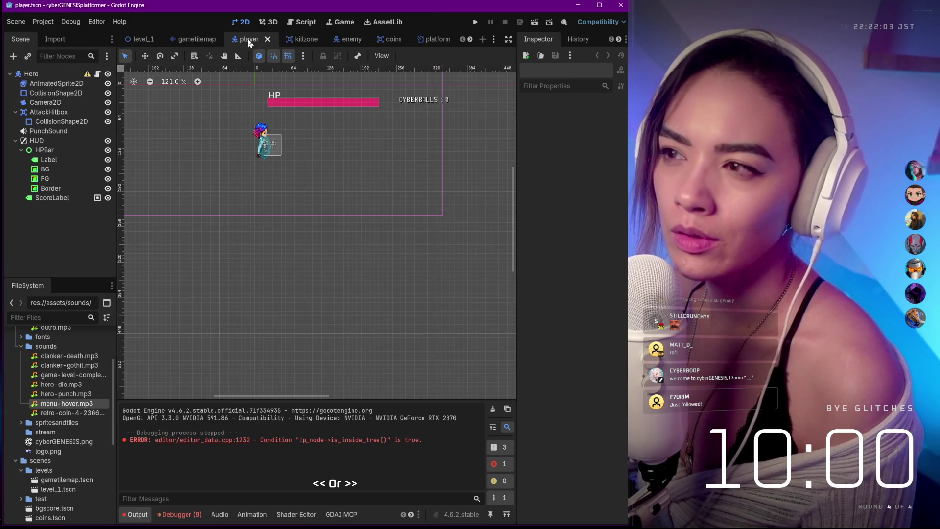
pyautogui.click(358, 44)
# Hide the HPBar node in the enemy scene, then select it to view its properties.
pyautogui.scroll(-1, 360, 191)
pyautogui.scroll(5, 397, 184)
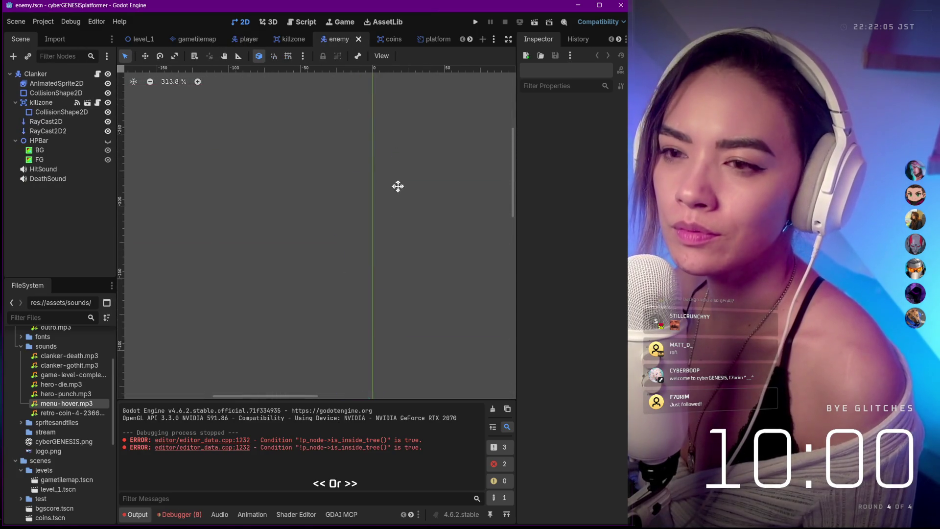
pyautogui.scroll(-1, 371, 299)
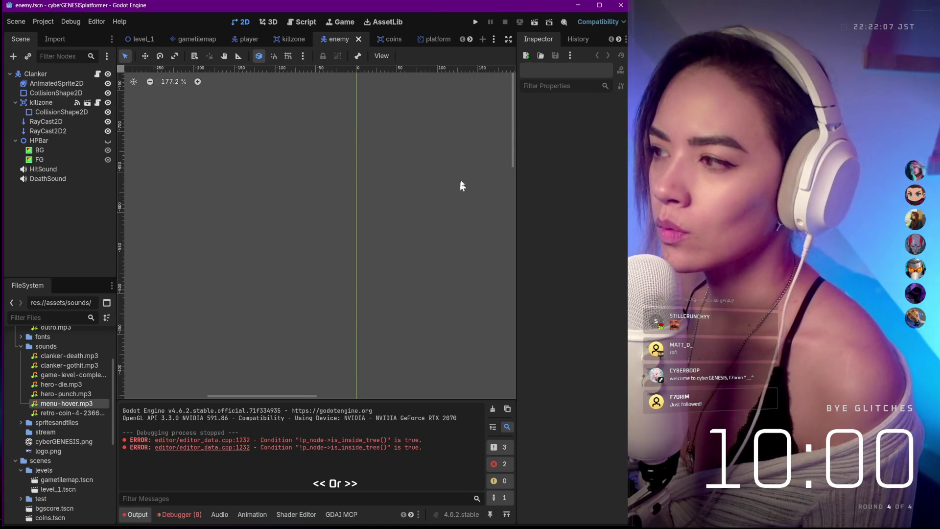
pyautogui.moveTo(514, 149)
pyautogui.mouseDown()
pyautogui.moveTo(498, 233)
pyautogui.moveTo(497, 208)
pyautogui.mouseUp()
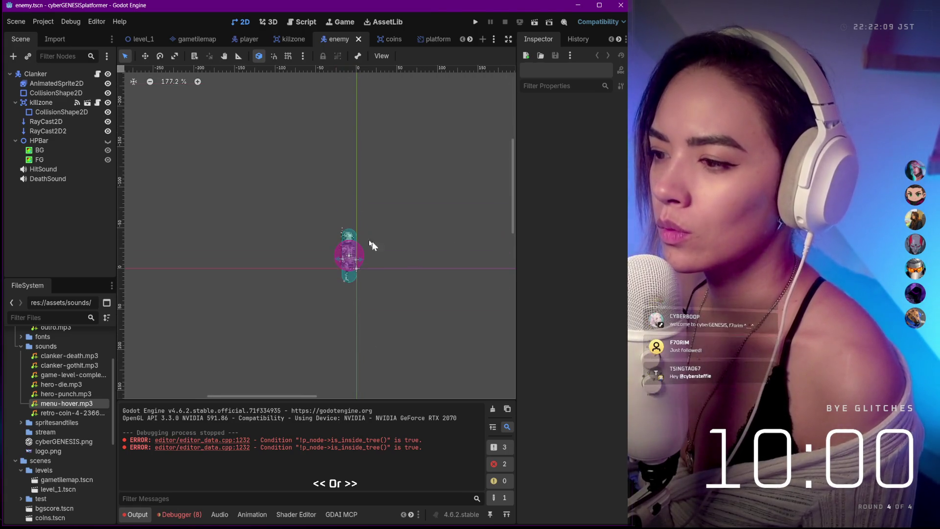
pyautogui.scroll(4, 359, 264)
pyautogui.scroll(5, 359, 265)
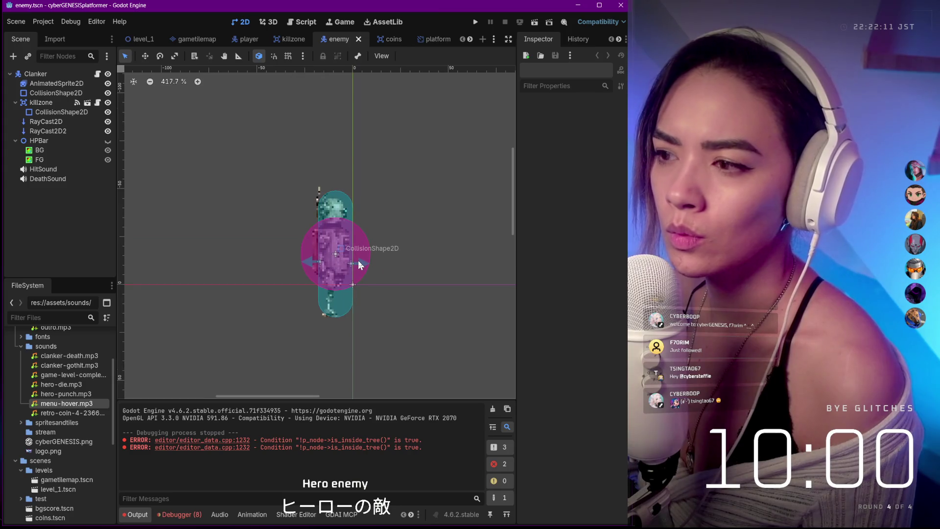
pyautogui.scroll(-1, 359, 265)
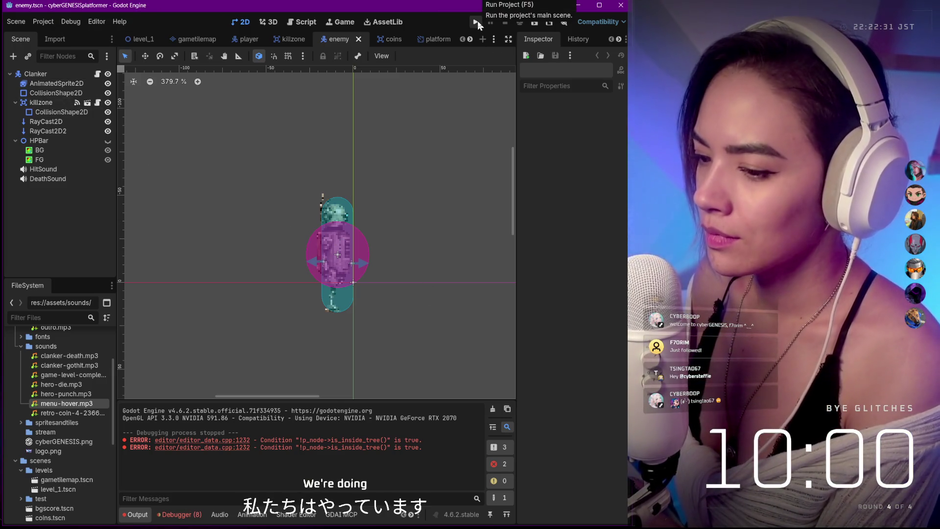
pyautogui.scroll(-8, 409, 274)
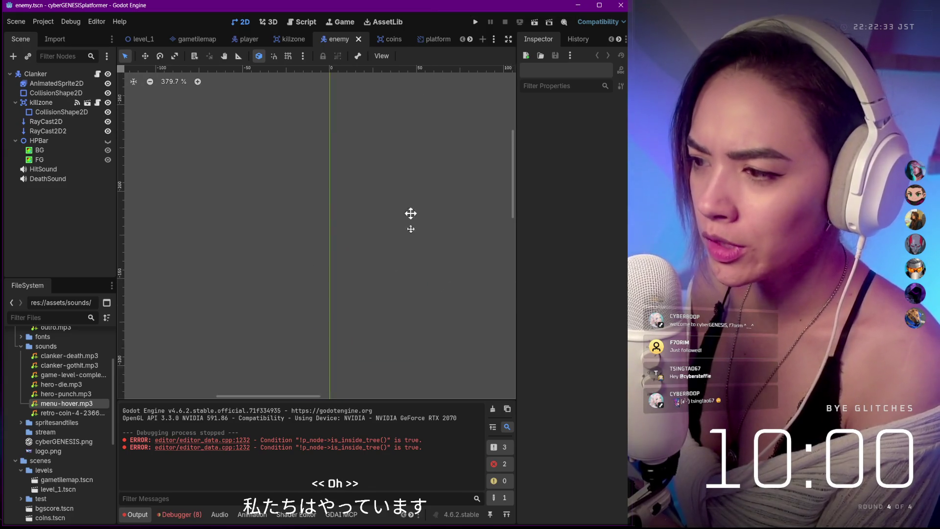
pyautogui.scroll(6, 405, 292)
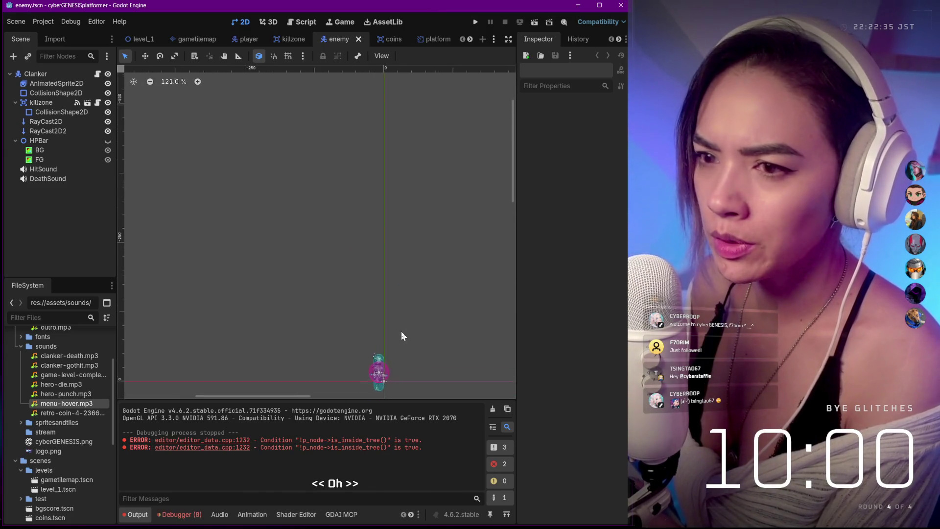
pyautogui.click(108, 141)
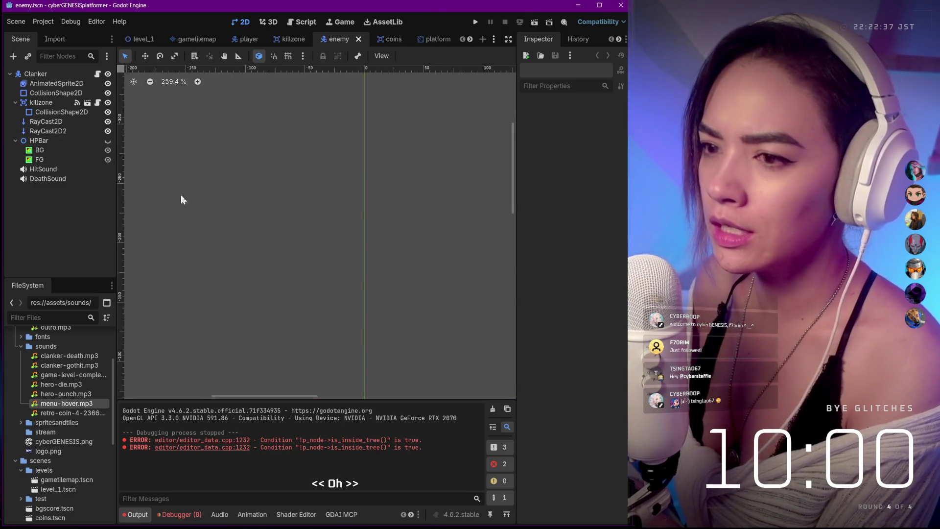
pyautogui.moveTo(513, 149)
pyautogui.mouseDown()
pyautogui.moveTo(507, 219)
pyautogui.moveTo(504, 186)
pyautogui.moveTo(479, 185)
pyautogui.mouseUp()
pyautogui.scroll(3, 371, 210)
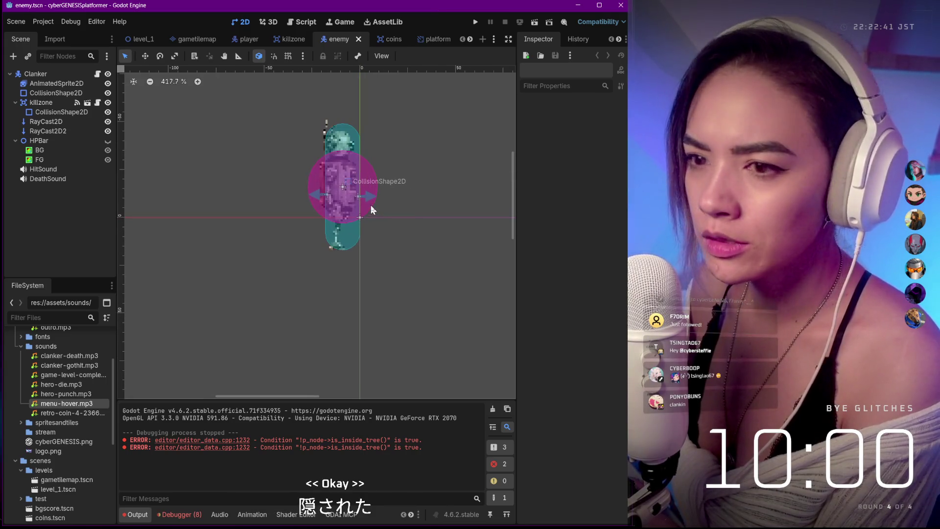
pyautogui.scroll(3, 370, 207)
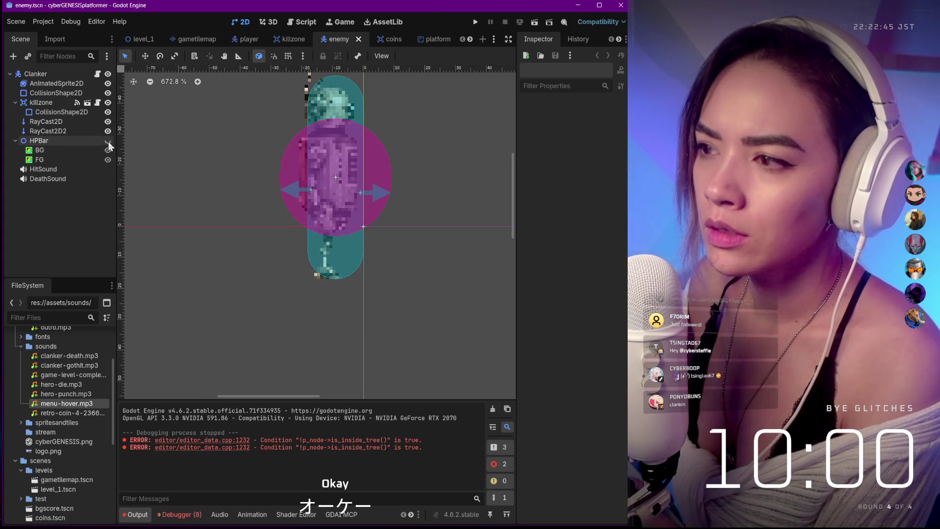
pyautogui.click(79, 140)
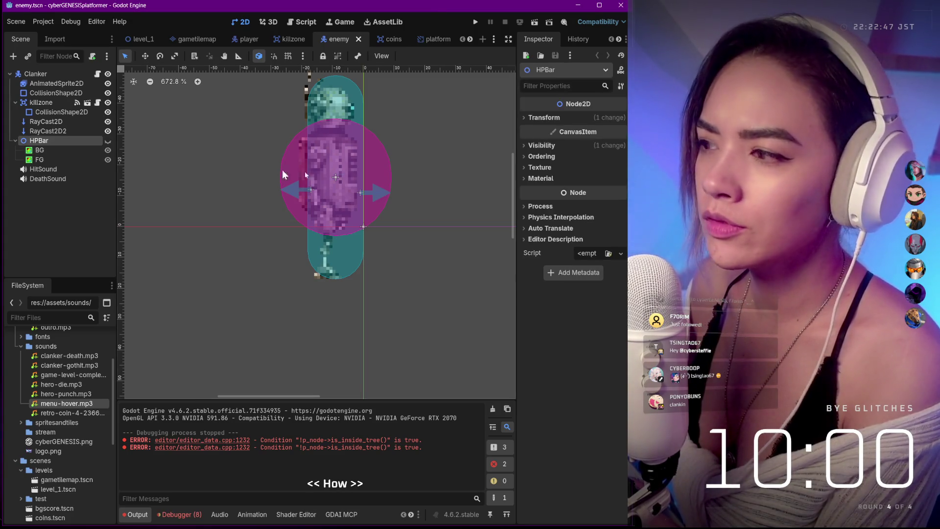
# Turn the HPBar's Visible property back on and drag the bar onto the Clanker.
pyautogui.click(545, 146)
pyautogui.click(583, 157)
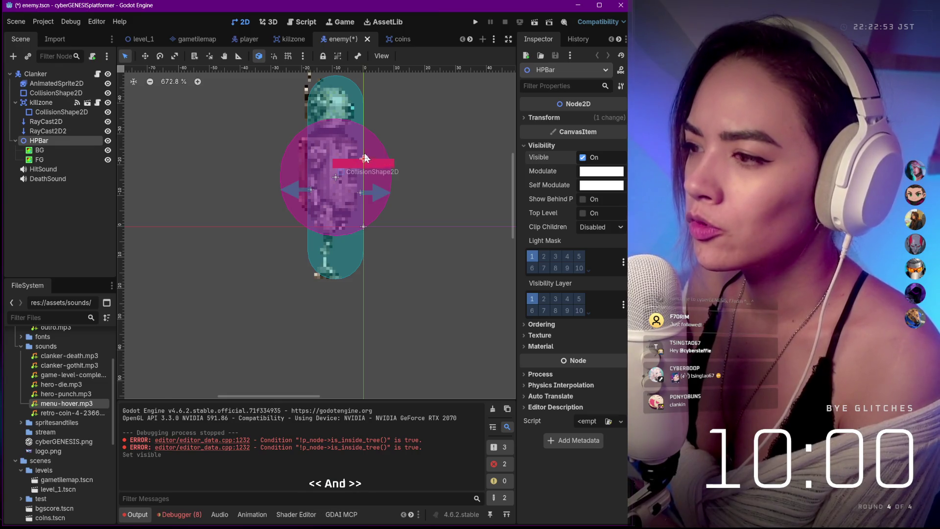
pyautogui.moveTo(321, 79)
pyautogui.mouseDown()
pyautogui.moveTo(343, 84)
pyautogui.moveTo(387, 395)
pyautogui.mouseUp()
pyautogui.scroll(-1, 338, 82)
pyautogui.scroll(-3, 344, 101)
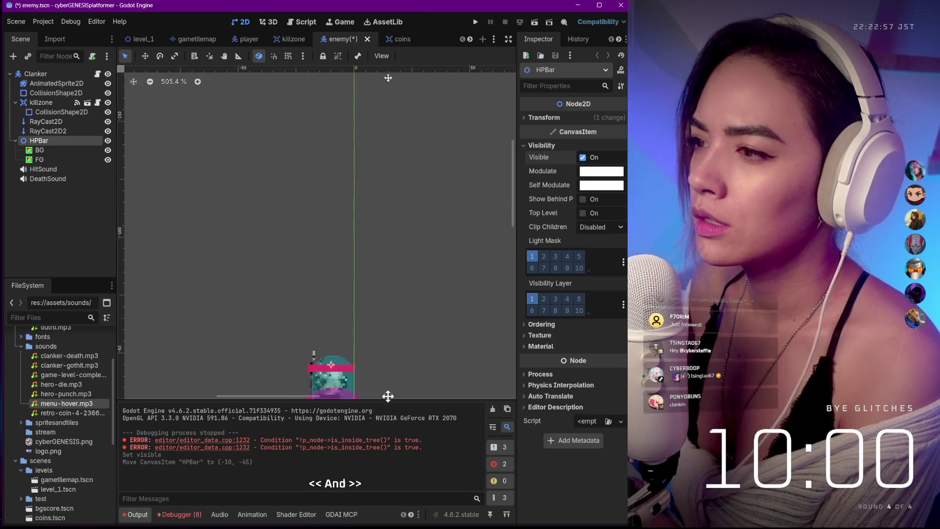
pyautogui.scroll(-7, 382, 315)
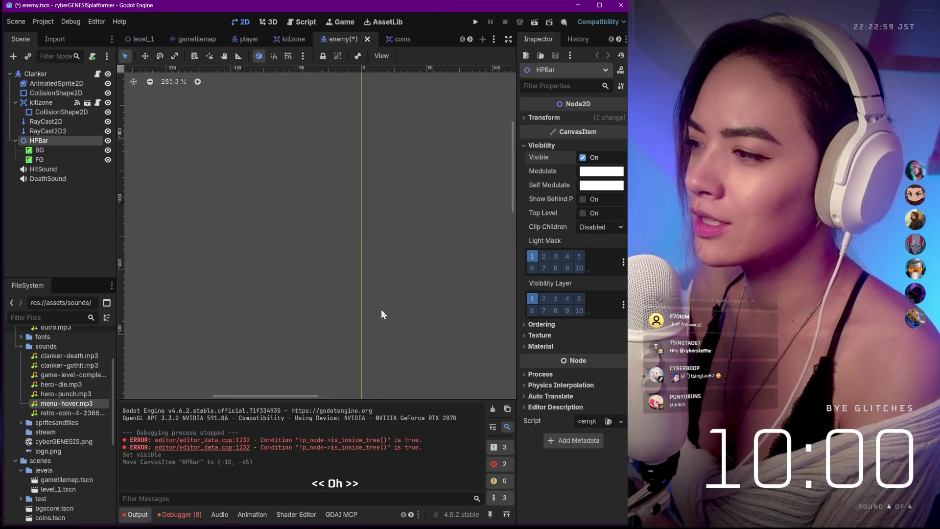
pyautogui.scroll(10, 367, 196)
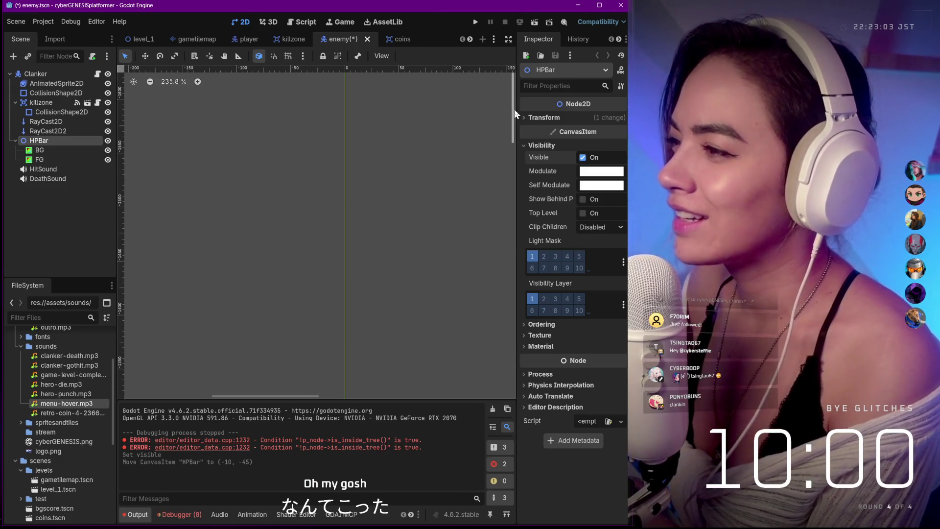
# Nudge the HP bar to (-10, -58) above the Clanker's head, then save and run.
pyautogui.moveTo(514, 109)
pyautogui.mouseDown()
pyautogui.moveTo(498, 286)
pyautogui.moveTo(493, 233)
pyautogui.moveTo(492, 242)
pyautogui.mouseUp()
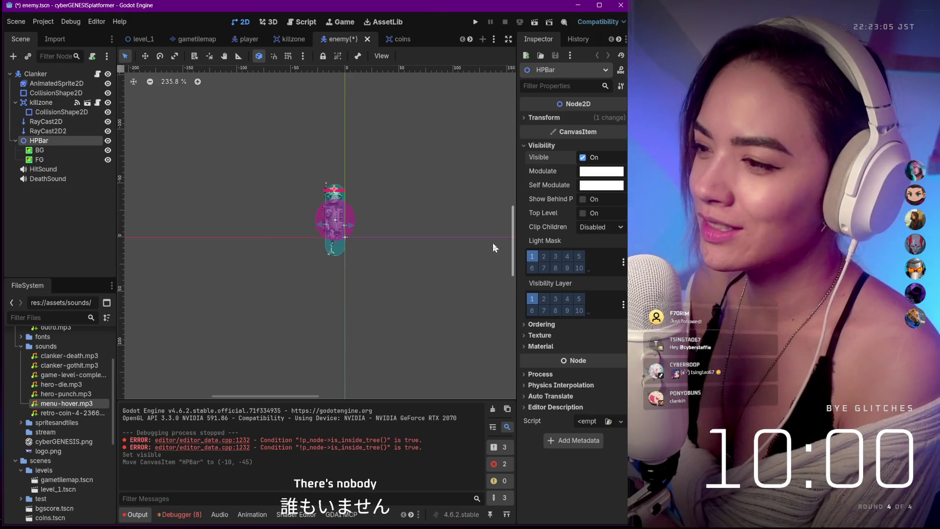
pyautogui.scroll(3, 357, 231)
pyautogui.scroll(1, 301, 181)
pyautogui.moveTo(332, 162); pyautogui.dragTo(331, 155)
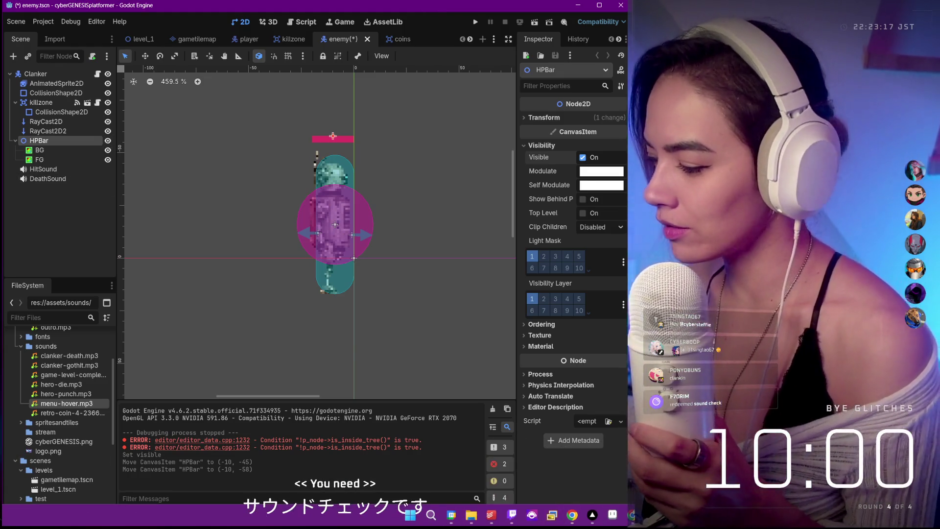
pyautogui.click(475, 22)
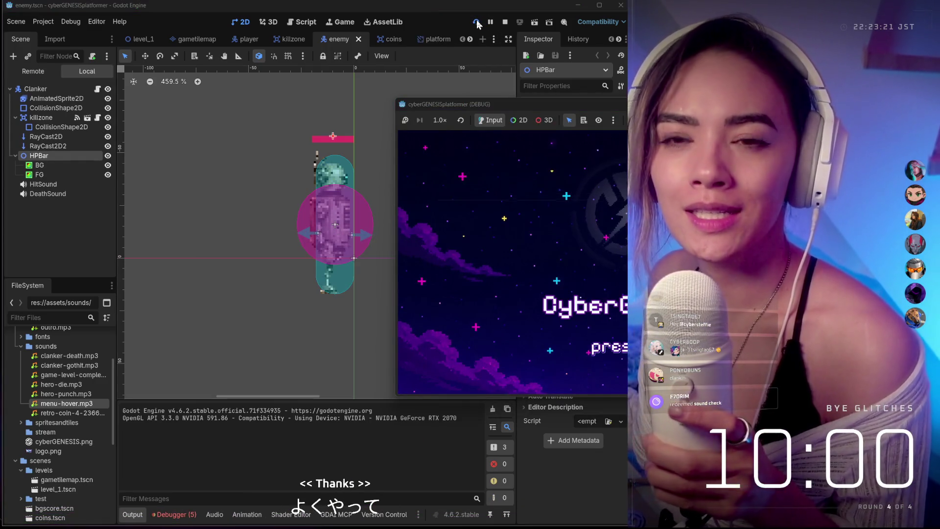
# Move the game window left, continue the saved game, and maneuver the hero around the robot.
pyautogui.moveTo(604, 103)
pyautogui.mouseDown()
pyautogui.moveTo(395, 107)
pyautogui.moveTo(289, 152)
pyautogui.moveTo(311, 43)
pyautogui.moveTo(321, 40)
pyautogui.moveTo(313, 40)
pyautogui.mouseUp()
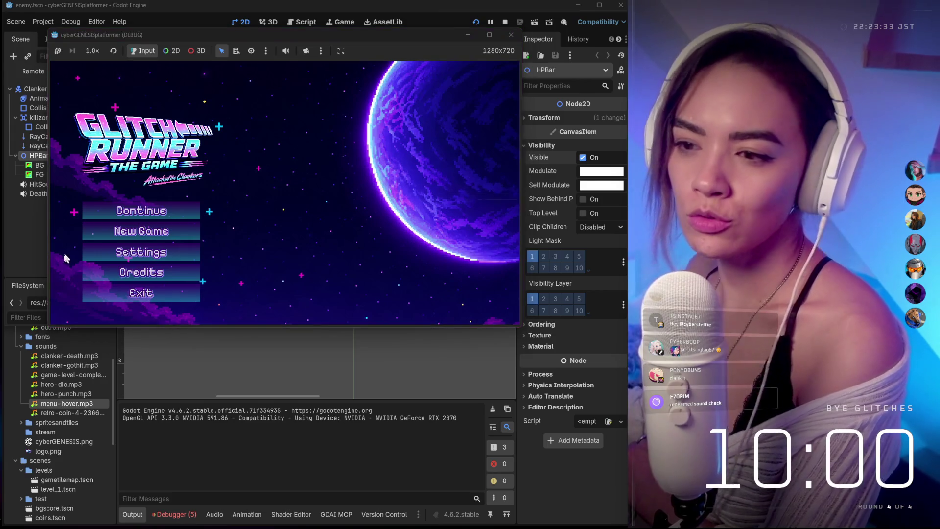
pyautogui.click(122, 210)
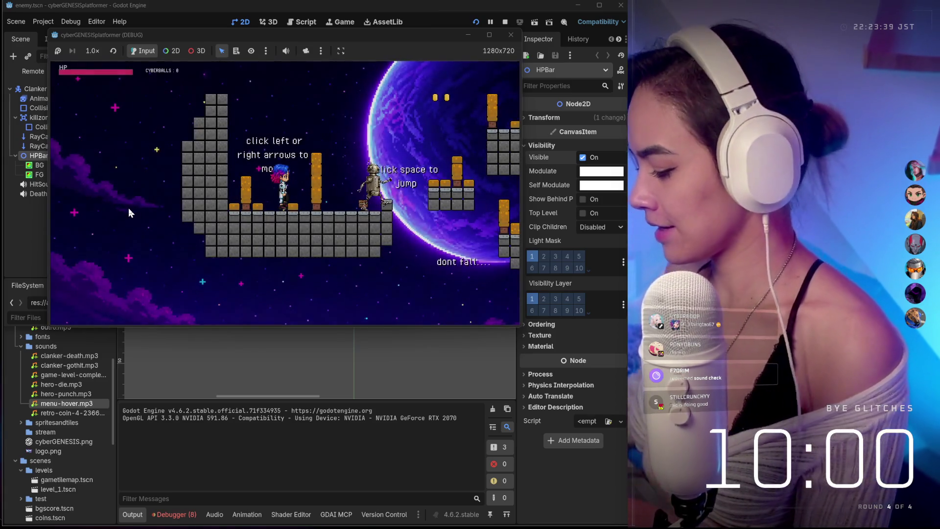
pyautogui.press('Right')
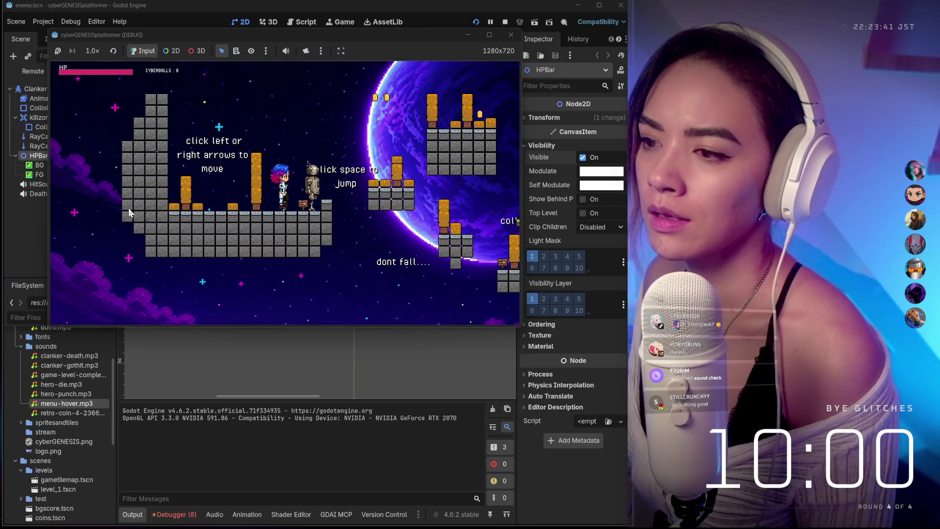
pyautogui.press('space')
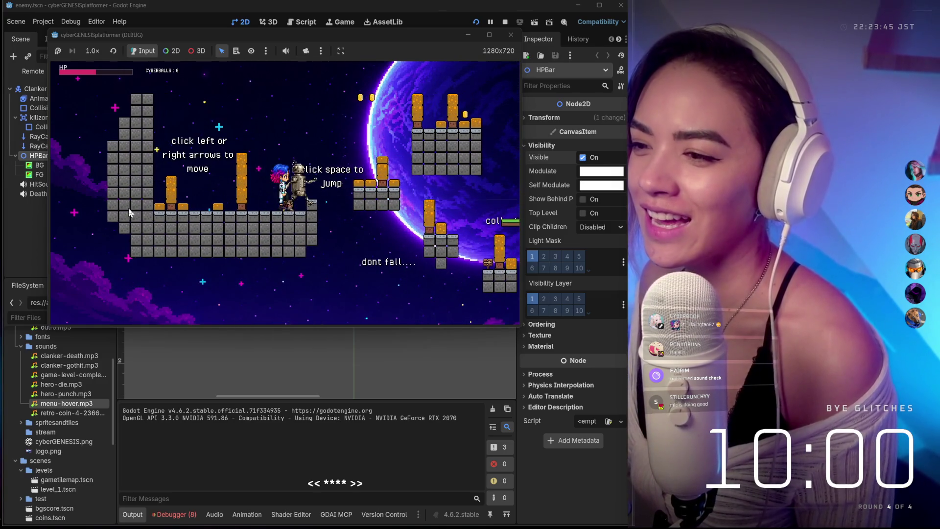
pyautogui.press('Left')
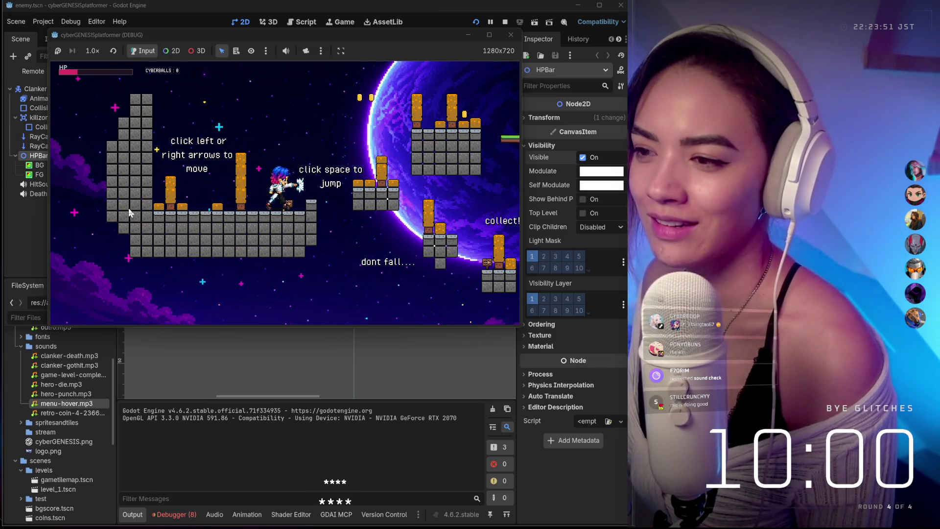
pyautogui.press('Left')
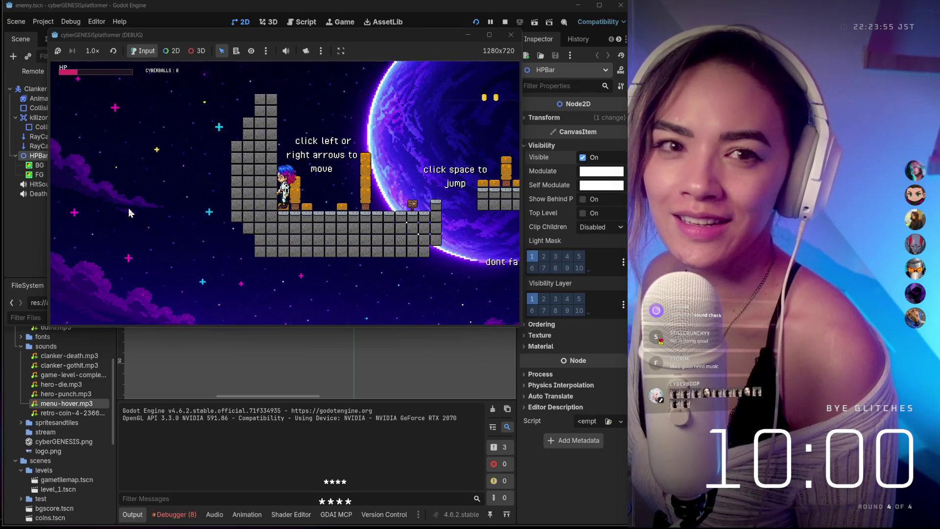
pyautogui.press('Right')
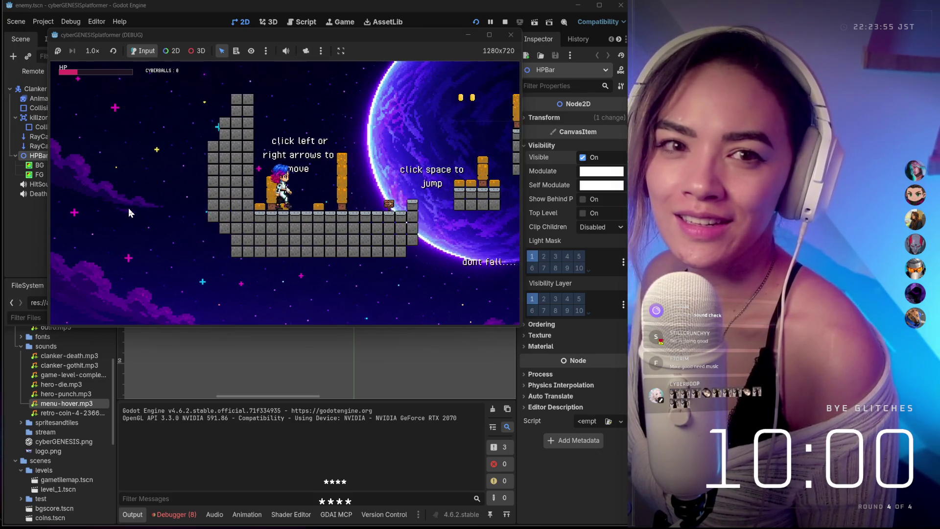
# Run and jump rightward through the level, collecting the floating coins.
pyautogui.press('Right')
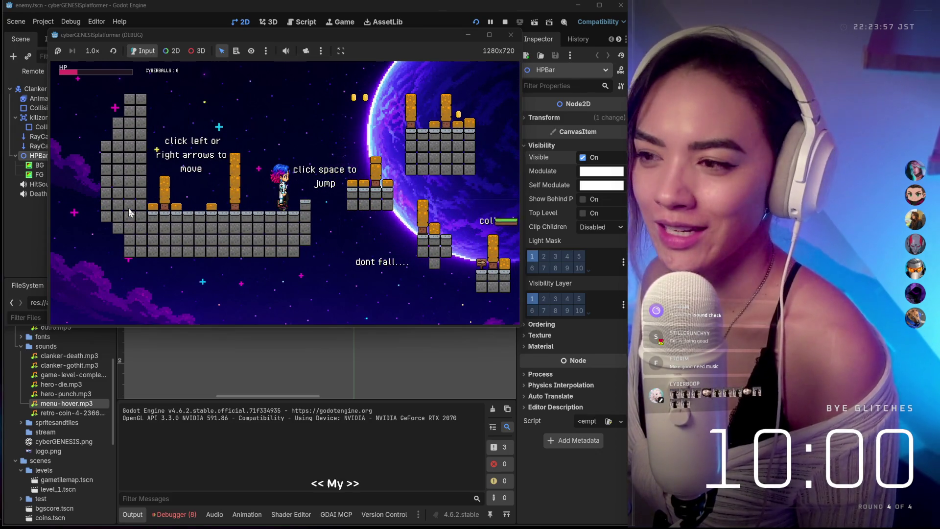
pyautogui.press('space')
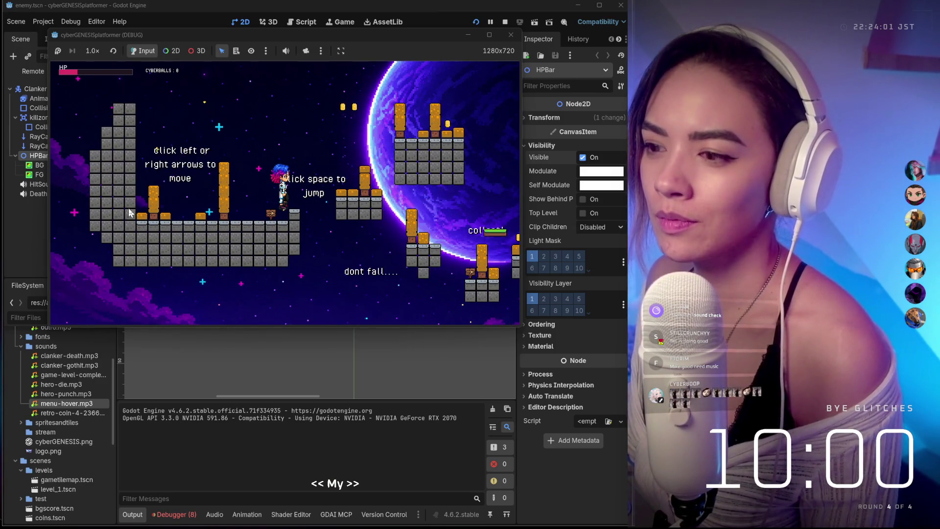
pyautogui.press('space')
pyautogui.press('Left')
pyautogui.press('Right')
pyautogui.press('space')
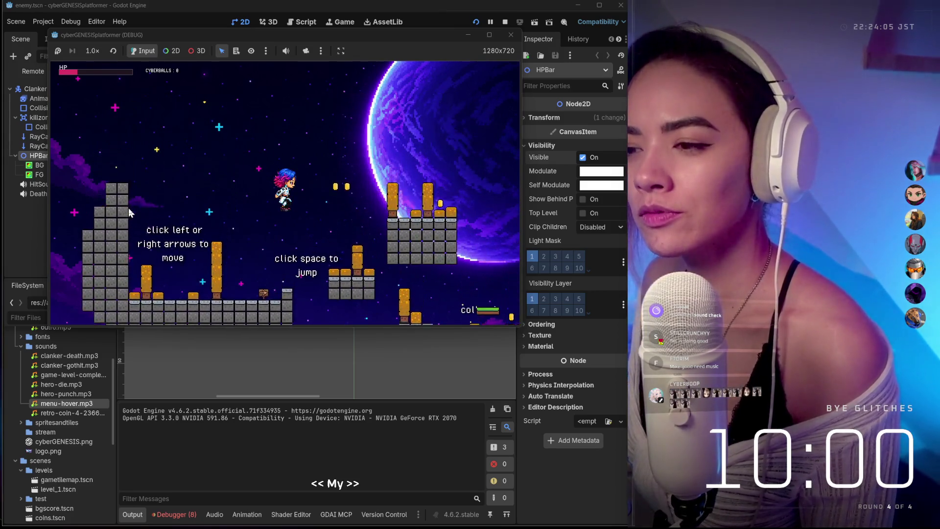
pyautogui.press('space')
pyautogui.press('Right')
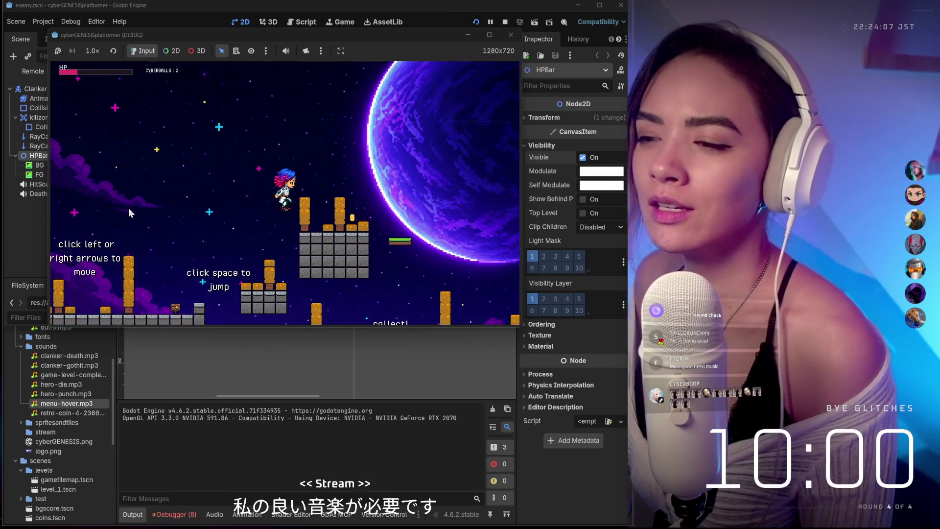
pyautogui.press('Right')
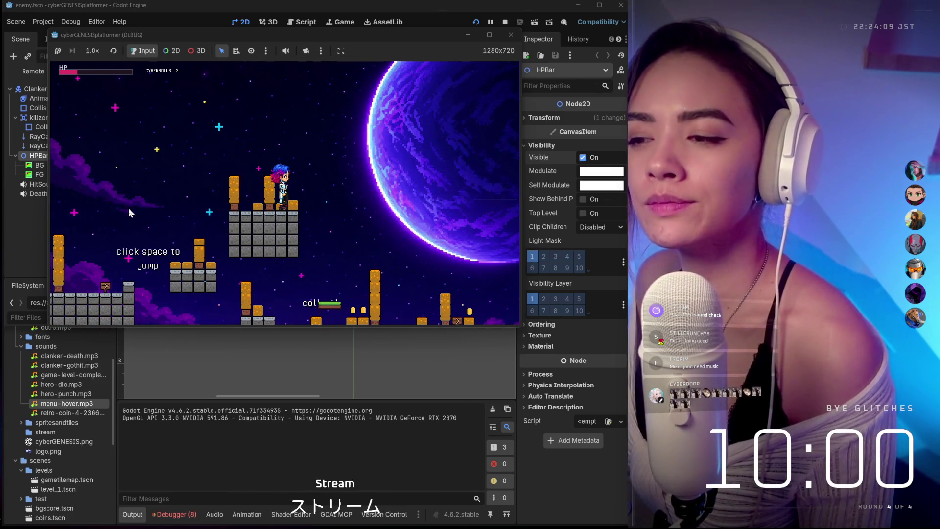
pyautogui.press('Right')
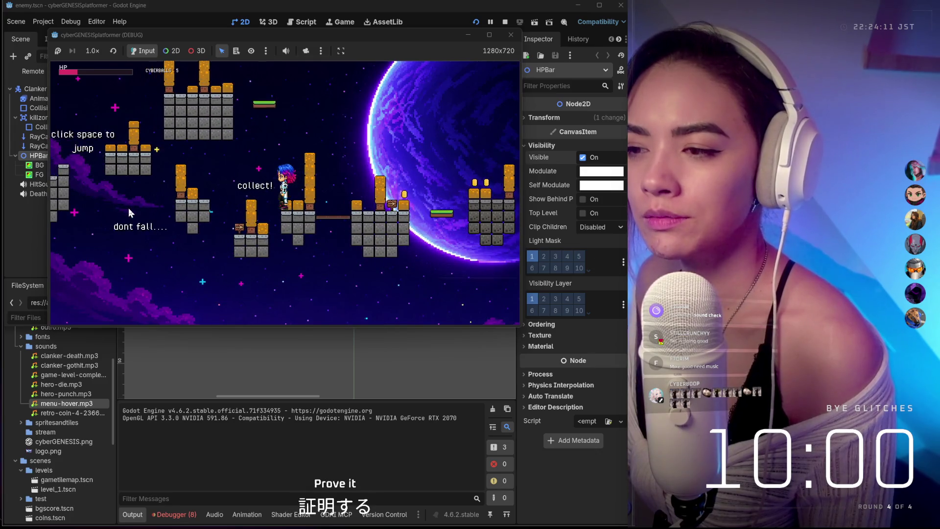
pyautogui.press('Right')
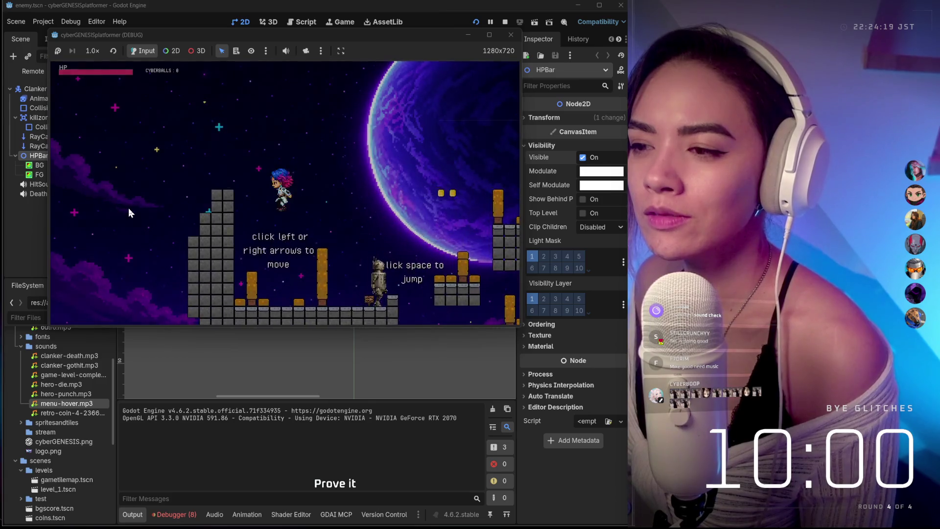
pyautogui.press('space')
pyautogui.press('Right')
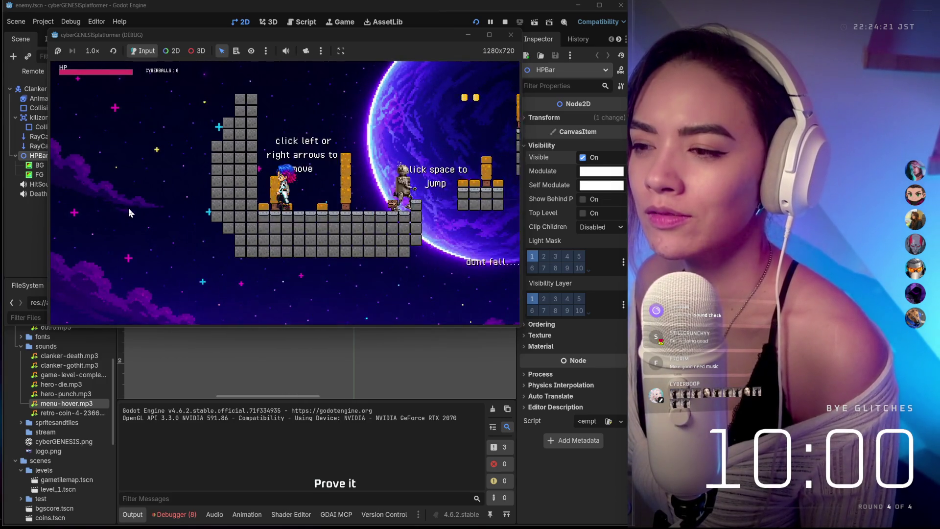
pyautogui.press('Right')
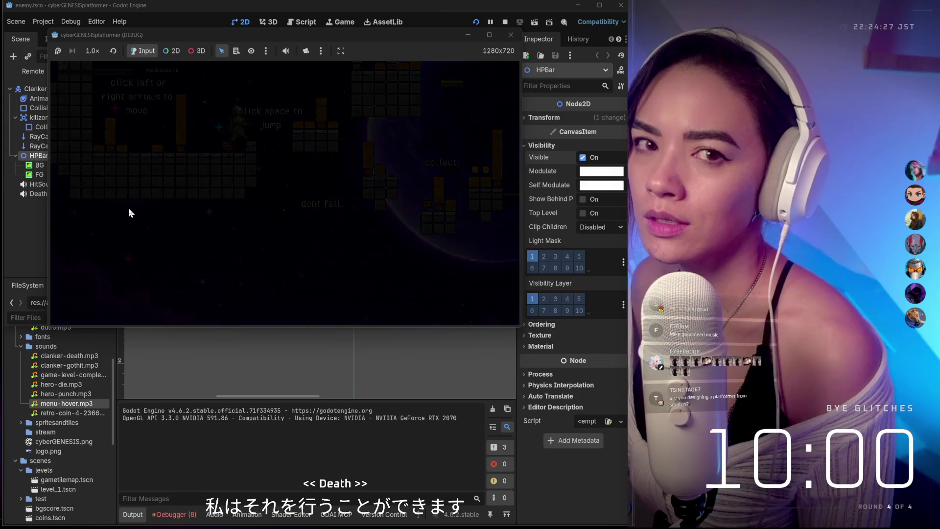
# After respawning, jump over the gaps and onto the green platform to reach the goal flag.
pyautogui.press('Right')
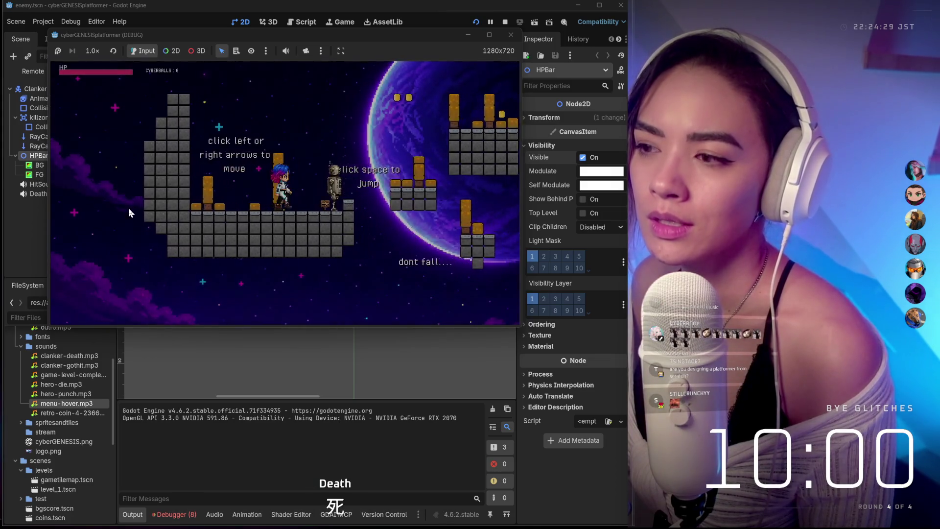
pyautogui.press('space')
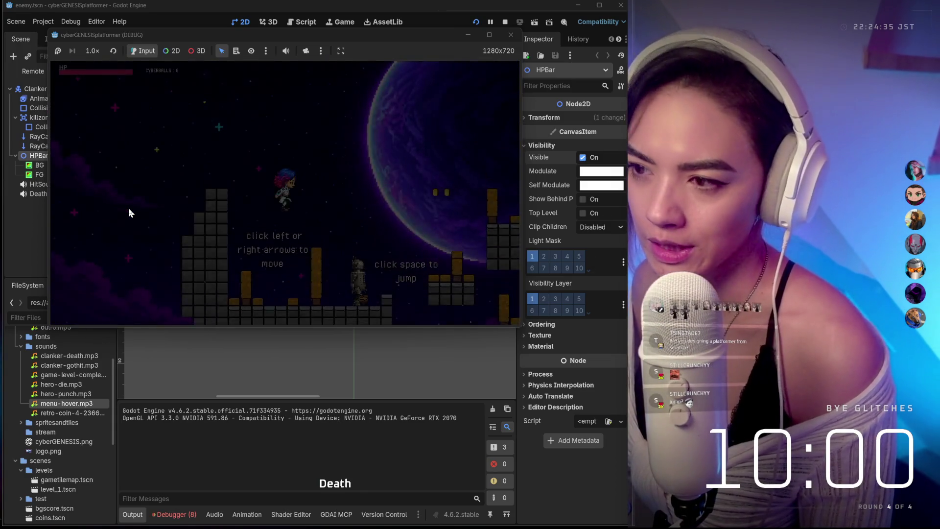
pyautogui.press('Right')
pyautogui.press('space')
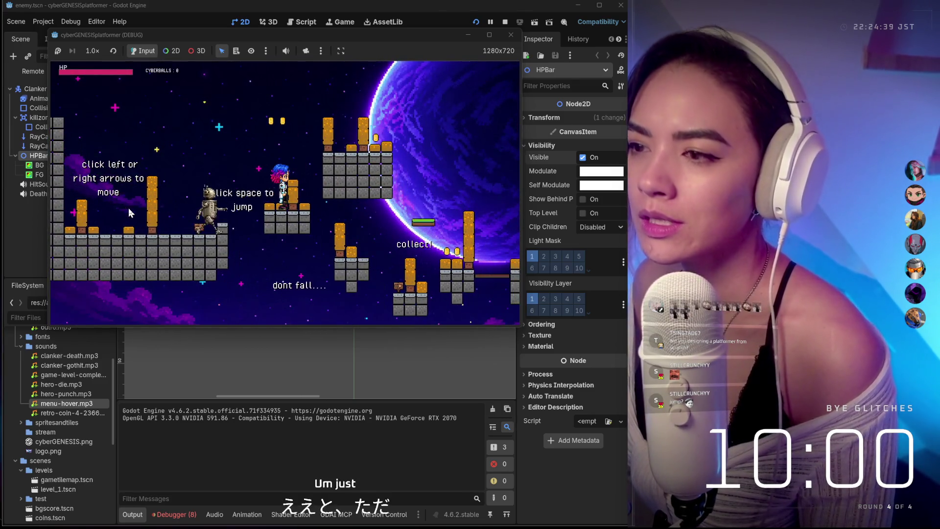
pyautogui.press('space')
pyautogui.press('Right')
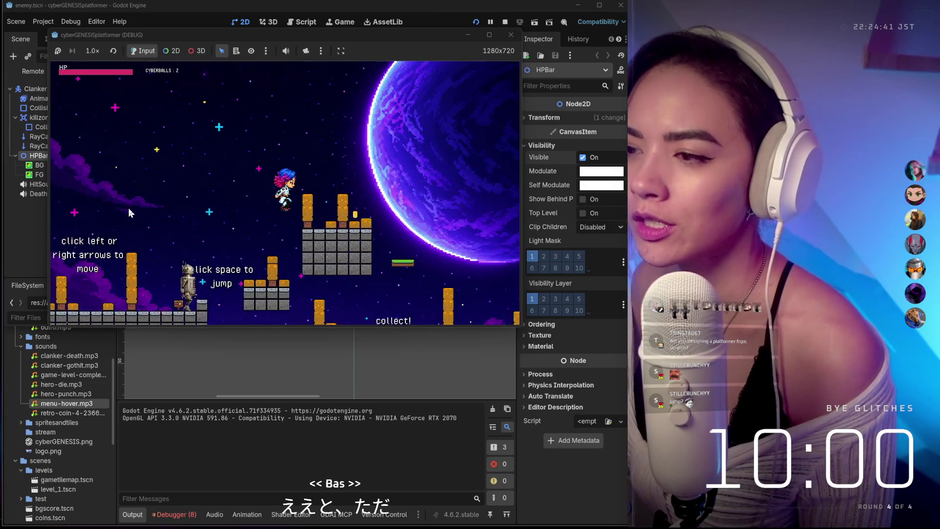
pyautogui.press('Right')
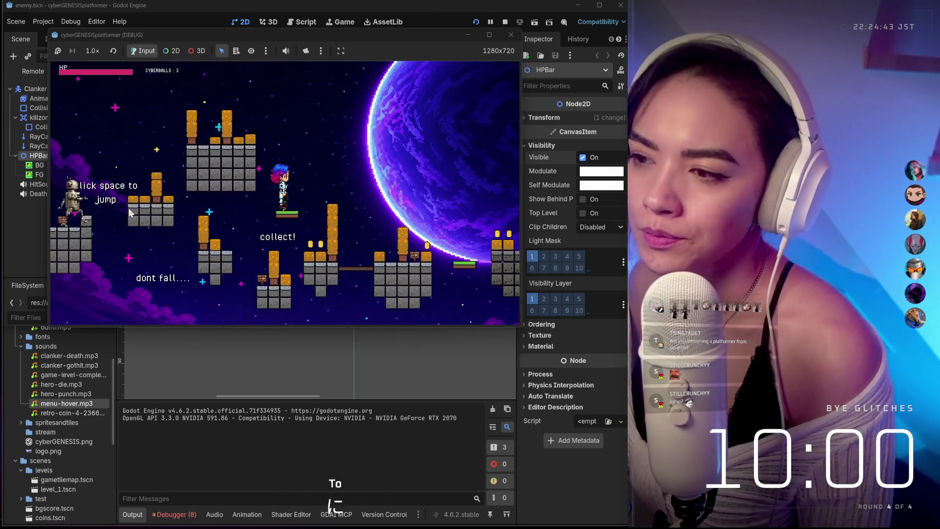
pyautogui.press('Right')
pyautogui.press('space')
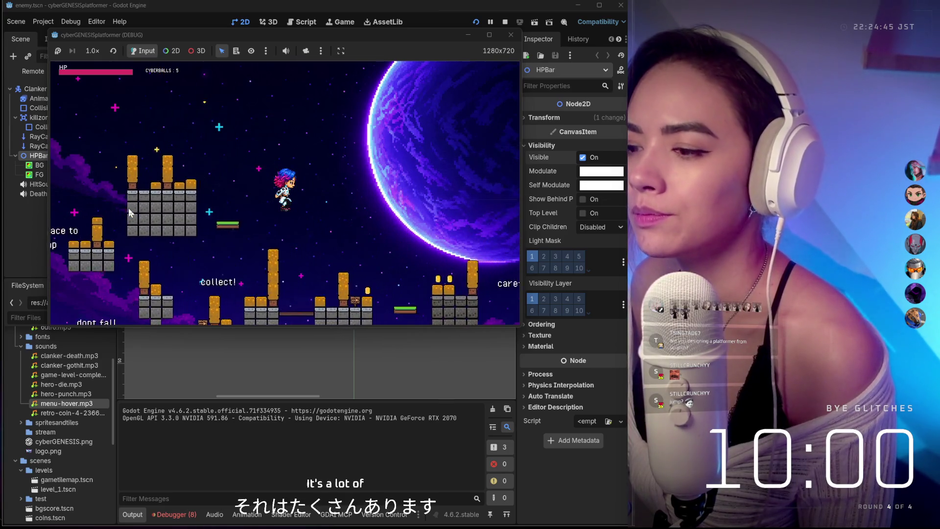
pyautogui.press('Right')
pyautogui.press('space')
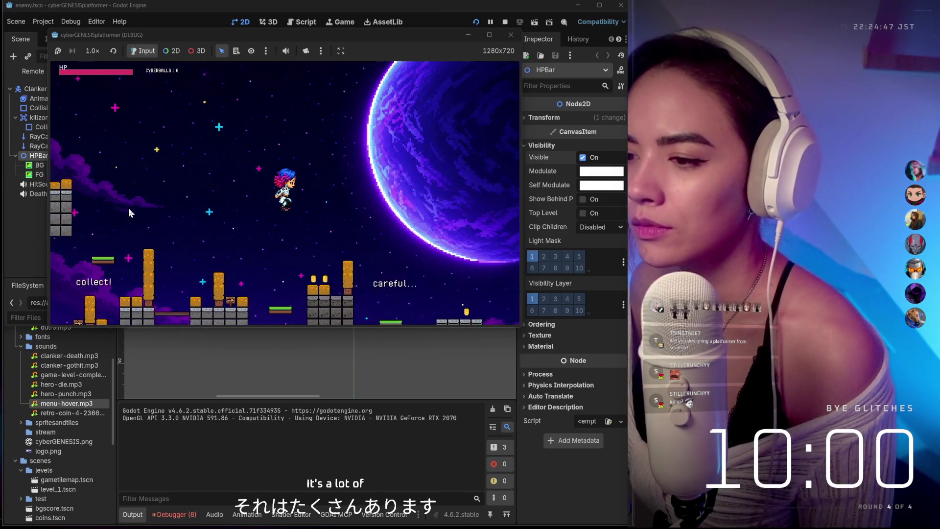
pyautogui.press('Right')
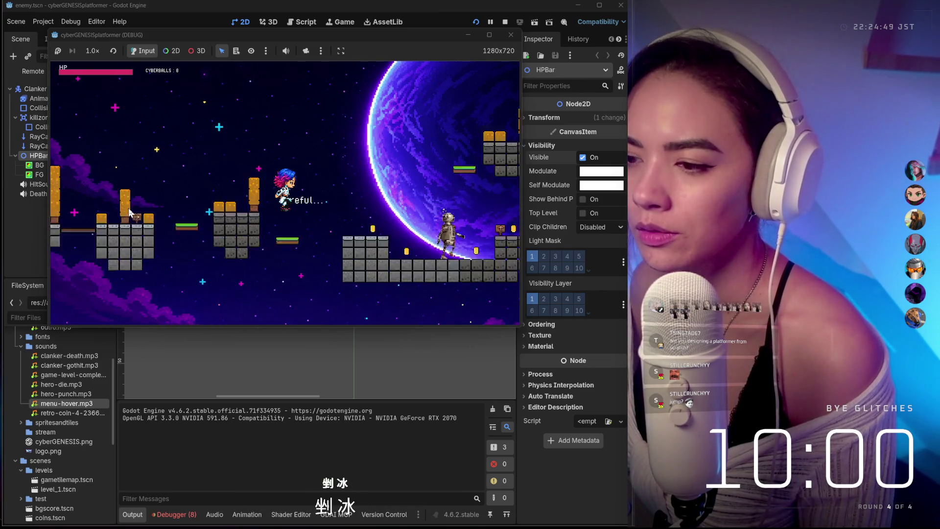
pyautogui.press('space')
pyautogui.press('Right')
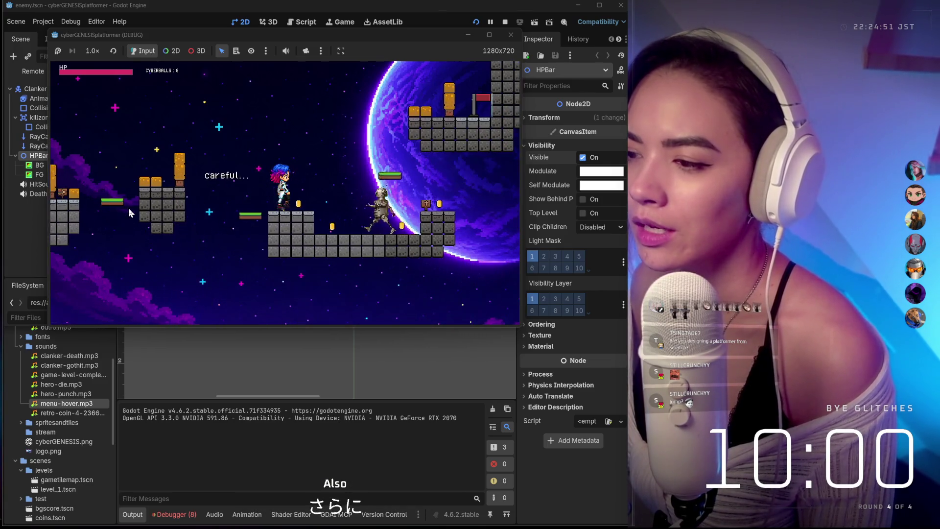
pyautogui.press('Right')
pyautogui.press('space')
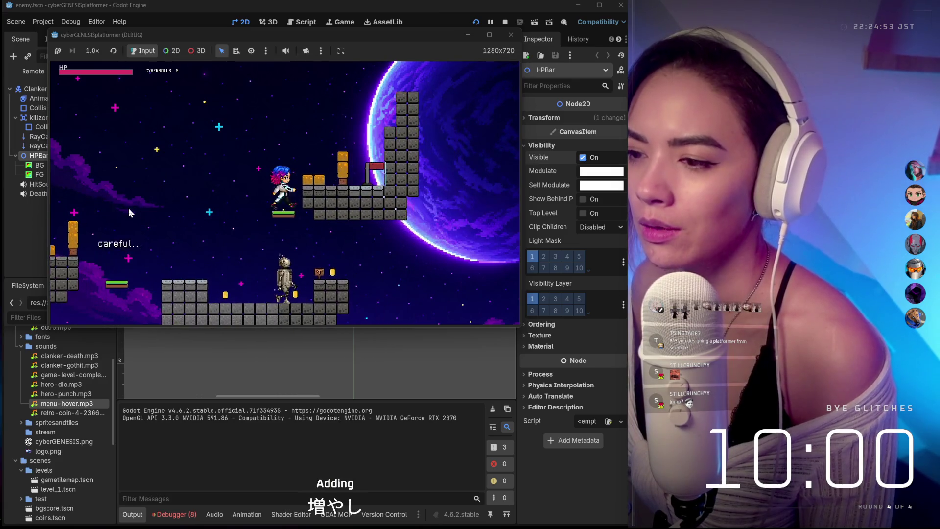
pyautogui.press('space')
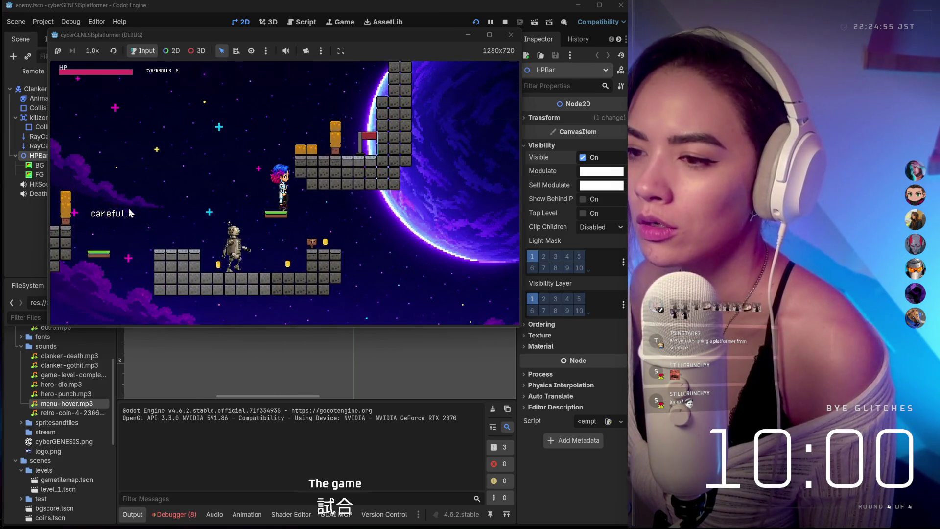
pyautogui.press('Right')
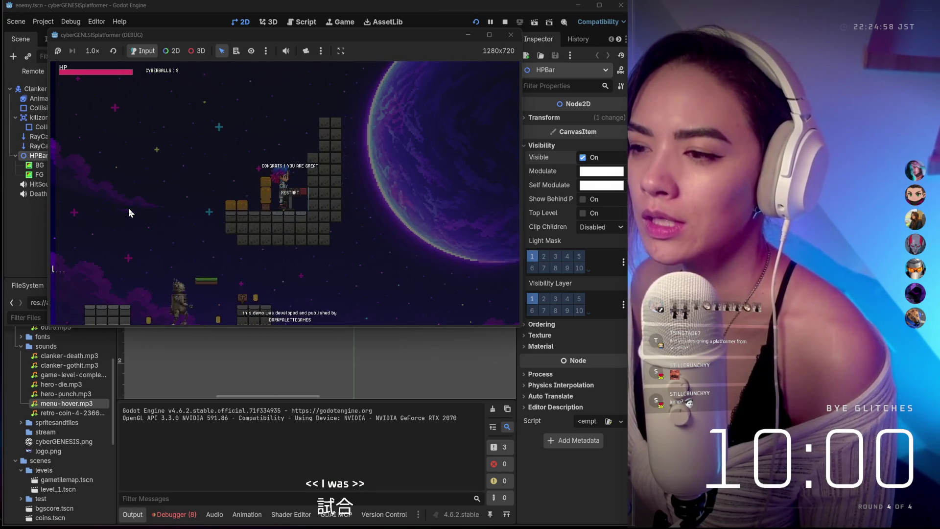
# Restart the level from the completion screen, then stop the game with F8.
pyautogui.press('Left')
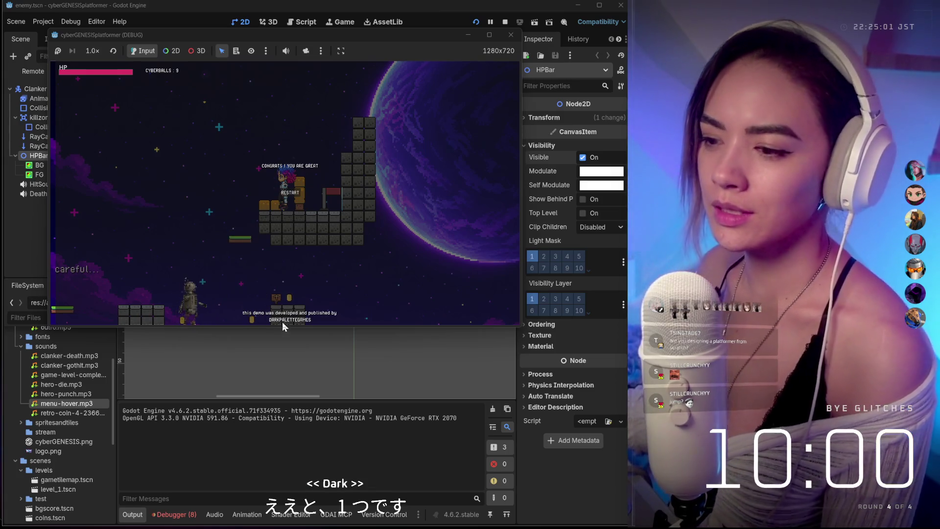
pyautogui.click(293, 198)
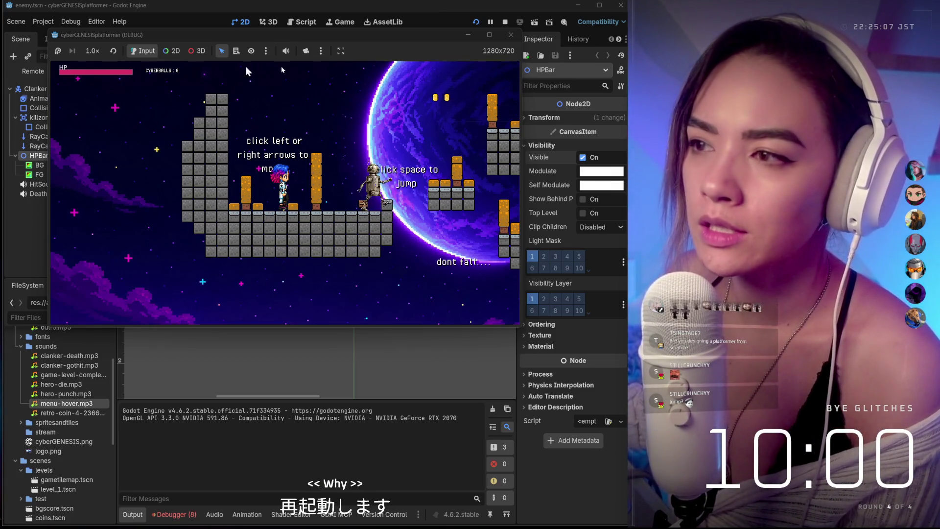
pyautogui.press('F8')
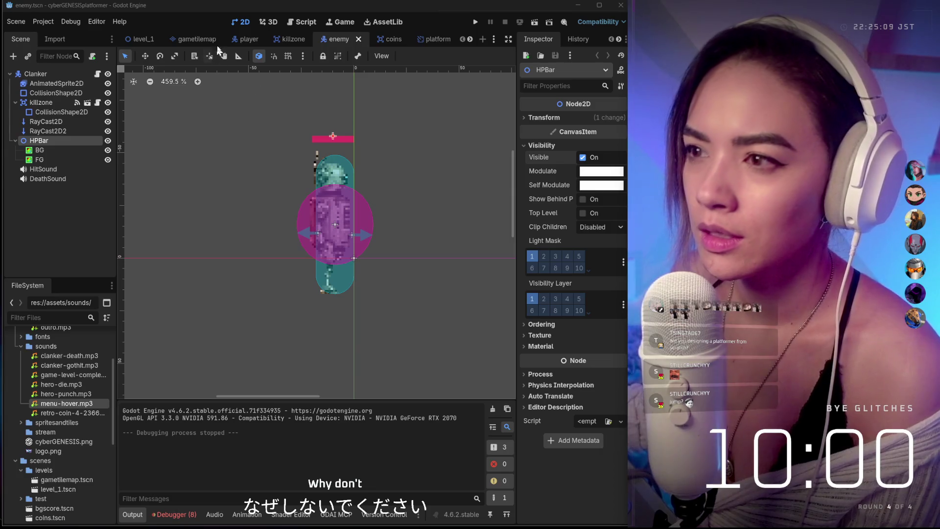
# Switch to the level_1 tab, frame the level on the canvas, and select the gamecomplete screen.
pyautogui.click(192, 38)
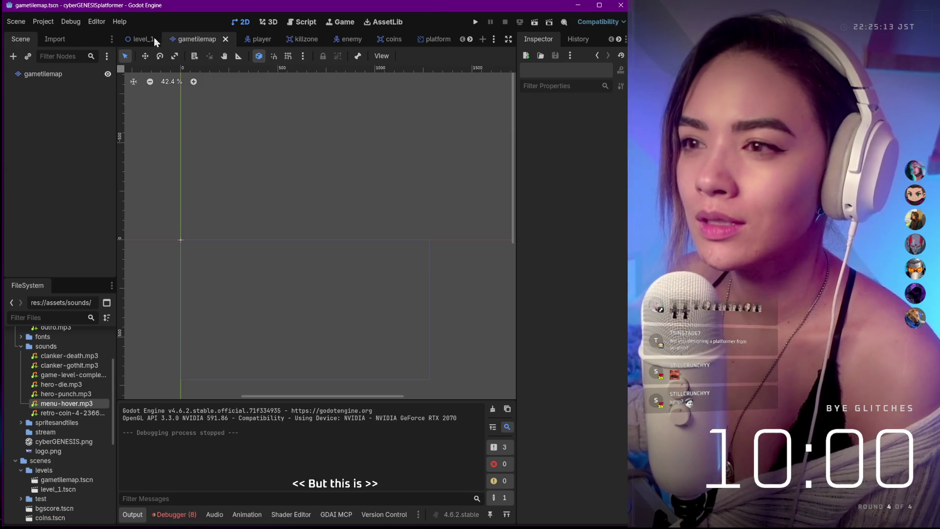
pyautogui.click(153, 38)
pyautogui.scroll(20, 289, 257)
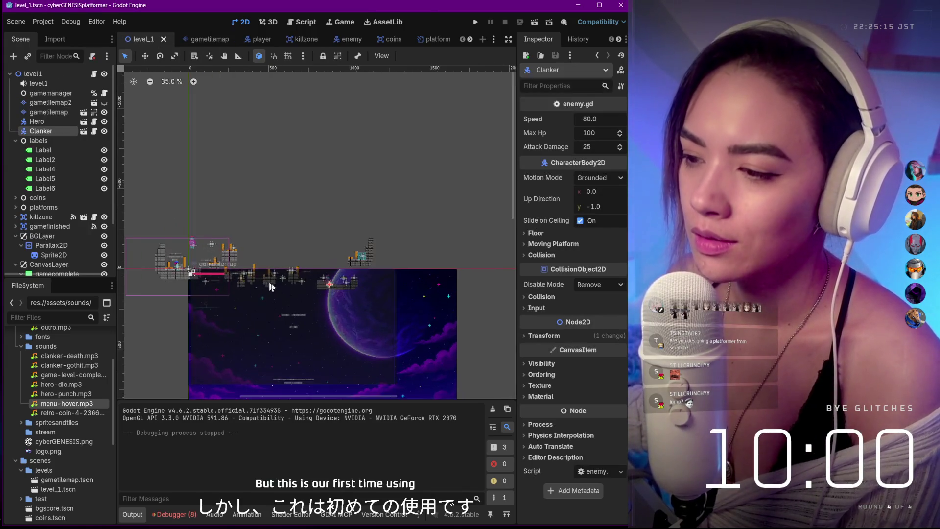
pyautogui.scroll(-17, 321, 221)
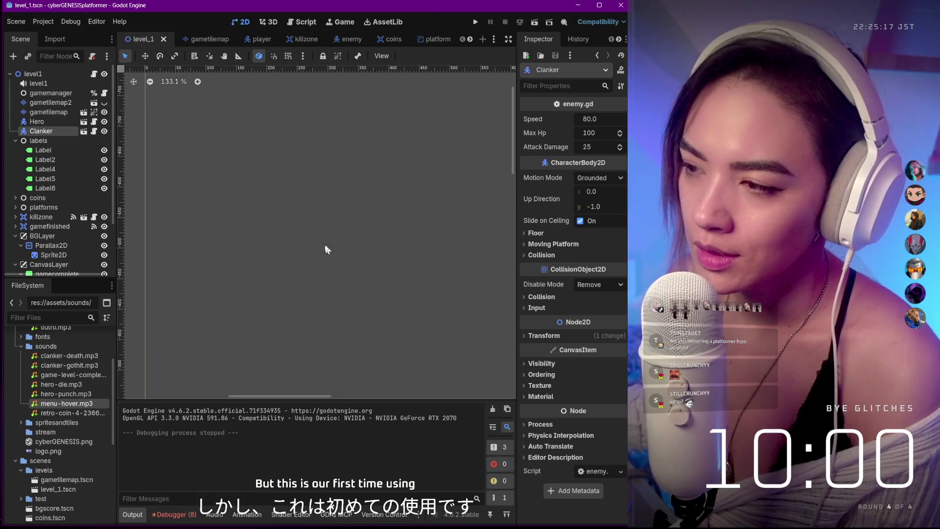
pyautogui.moveTo(274, 292)
pyautogui.mouseDown()
pyautogui.moveTo(250, 200)
pyautogui.moveTo(263, 320)
pyautogui.mouseUp()
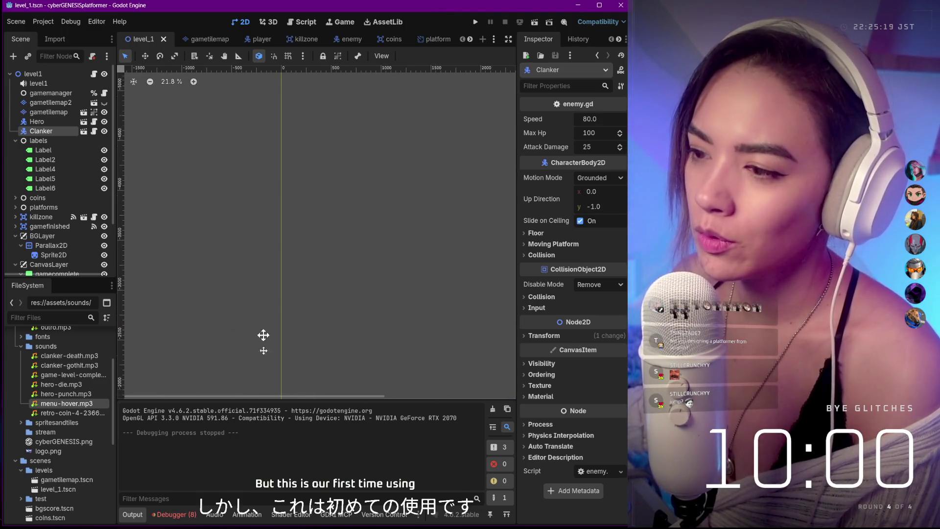
pyautogui.scroll(-1, 263, 114)
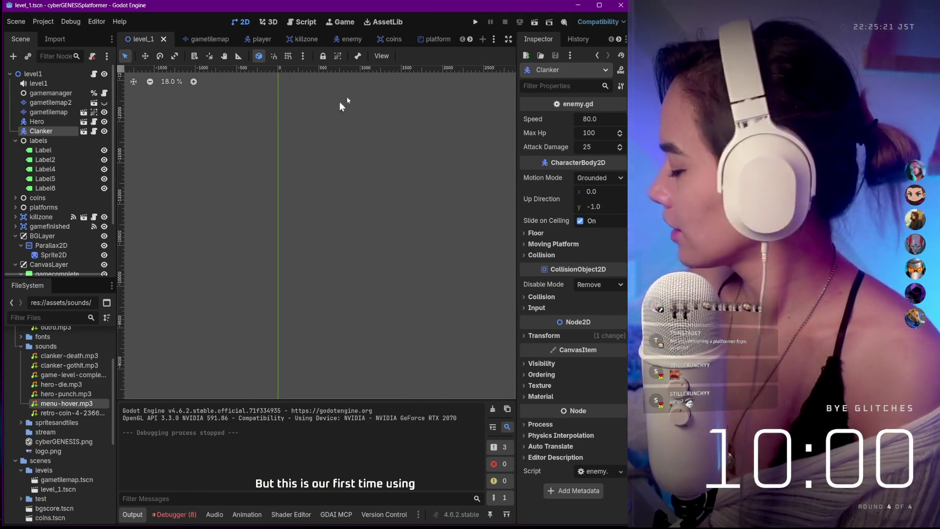
pyautogui.scroll(-20, 434, 147)
pyautogui.scroll(20, 433, 245)
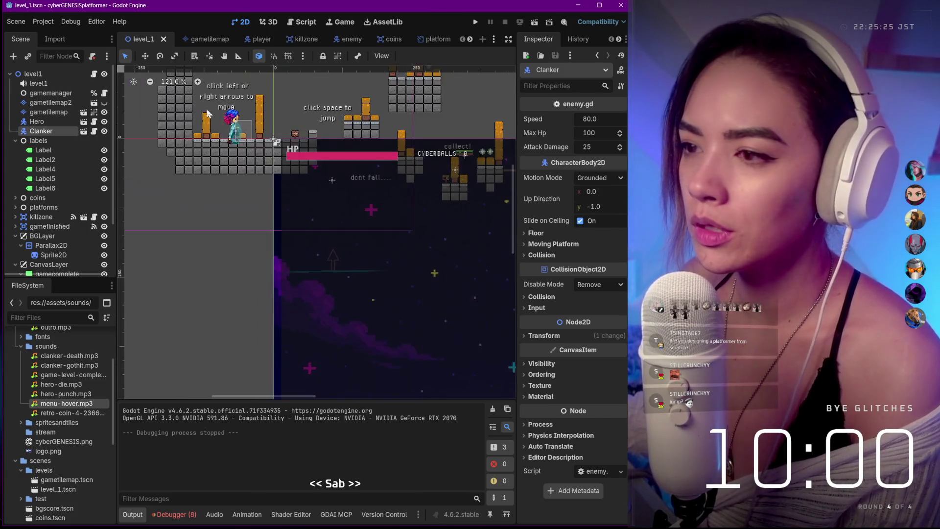
pyautogui.scroll(12, 257, 163)
pyautogui.scroll(-9, 234, 131)
pyautogui.moveTo(241, 199); pyautogui.dragTo(257, 210)
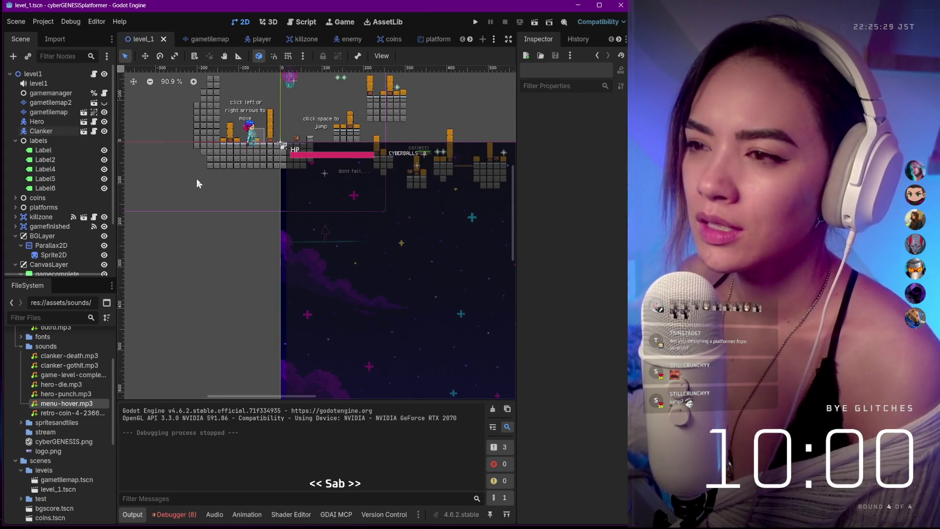
pyautogui.scroll(-8, 242, 157)
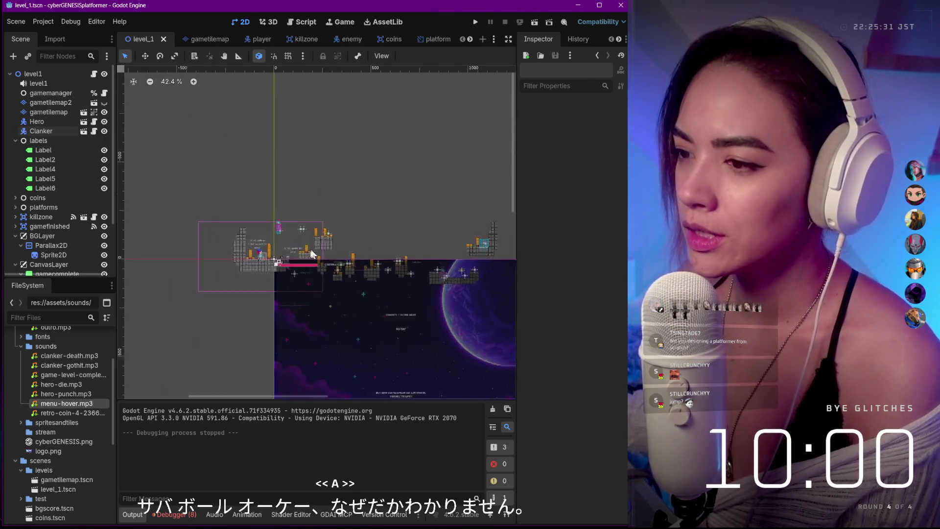
pyautogui.scroll(10, 312, 251)
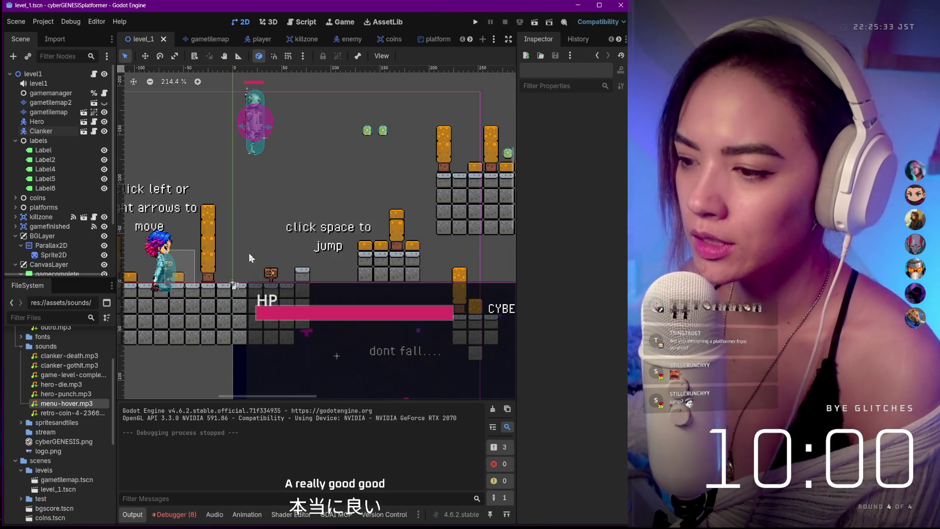
pyautogui.click(270, 304)
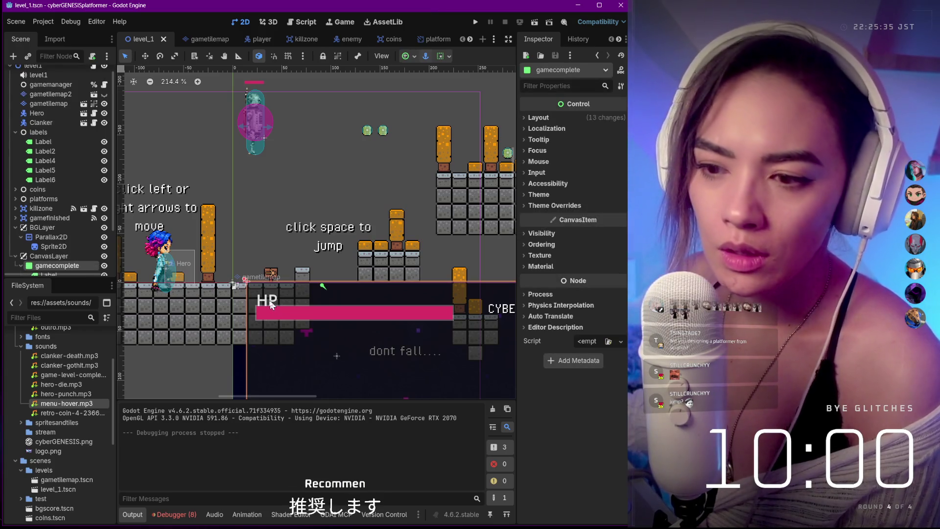
pyautogui.scroll(-3, 84, 232)
pyautogui.click(70, 227)
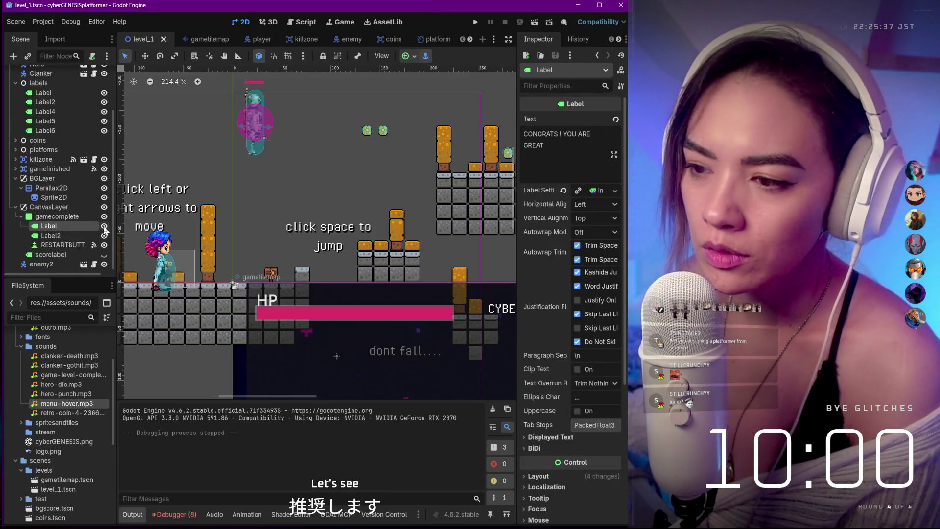
pyautogui.press('f')
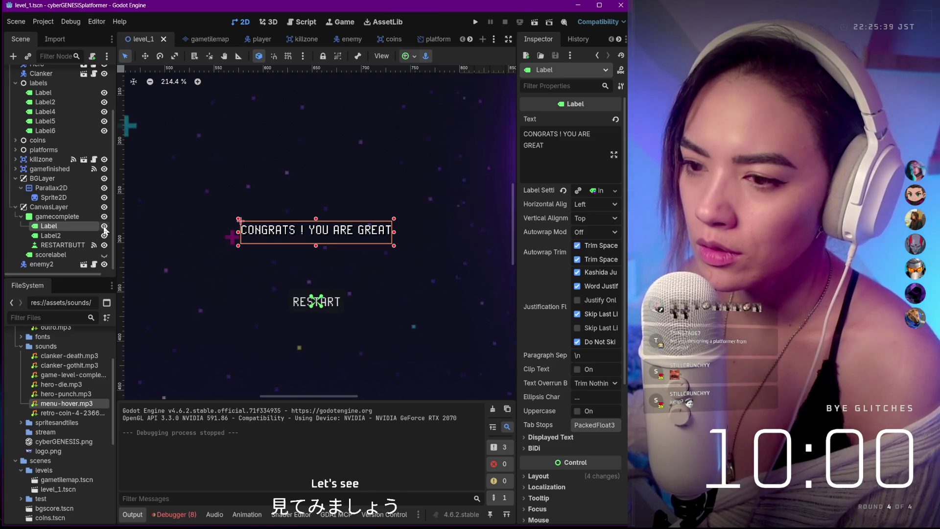
pyautogui.click(77, 237)
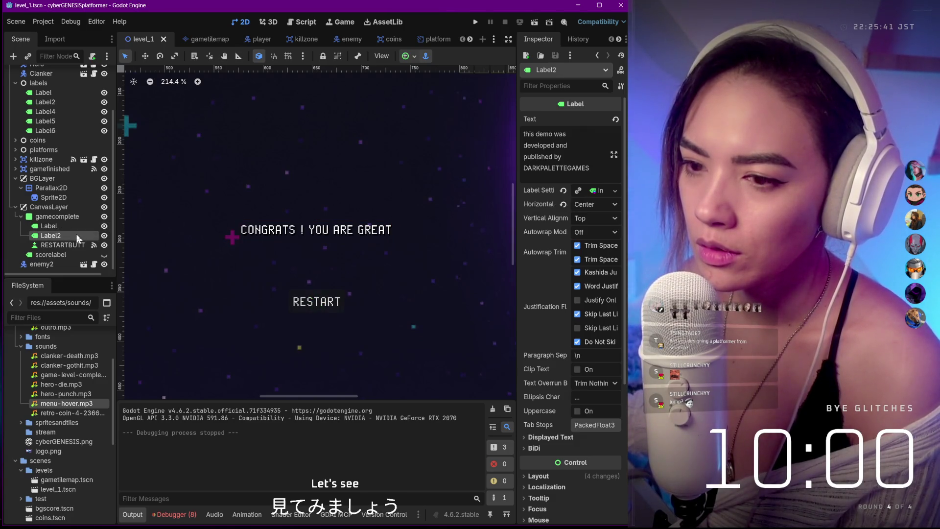
pyautogui.click(82, 225)
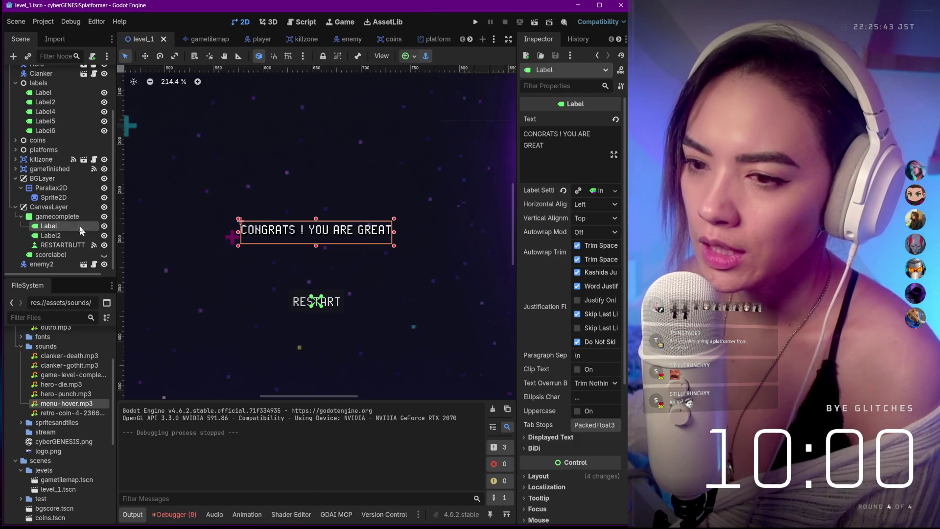
pyautogui.click(78, 218)
pyautogui.moveTo(171, 526)
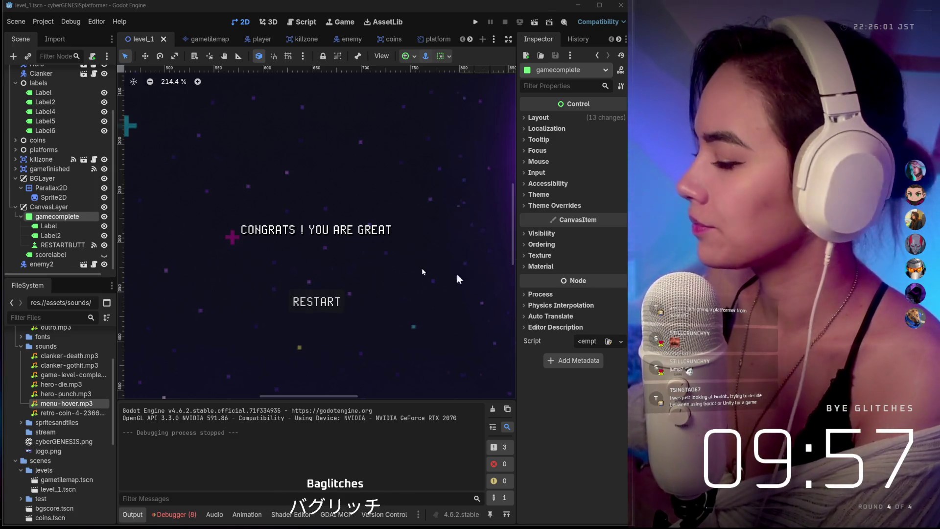
pyautogui.scroll(-3, 310, 272)
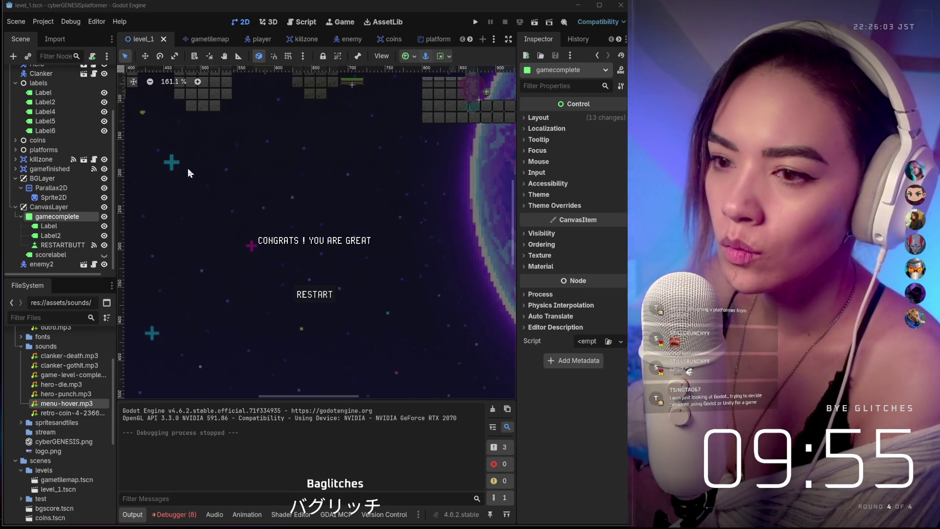
pyautogui.scroll(3, 62, 158)
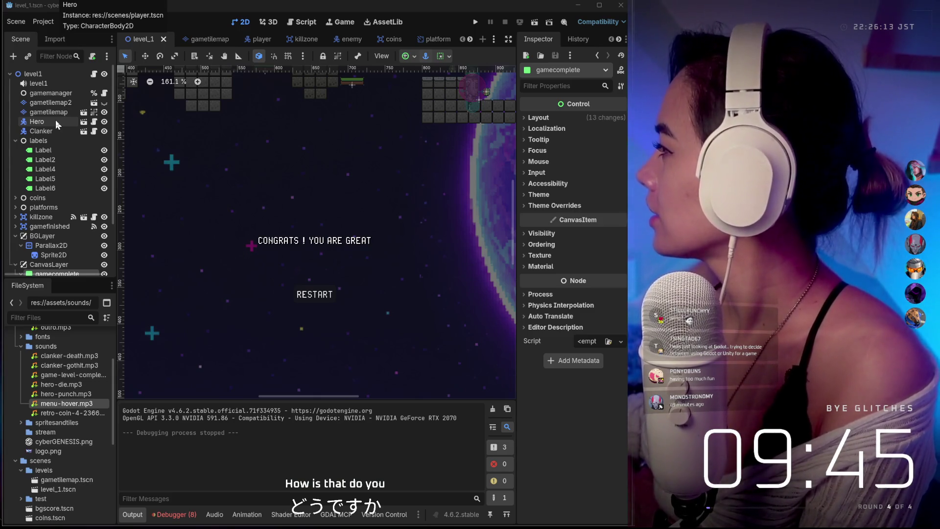
pyautogui.scroll(-1, 55, 122)
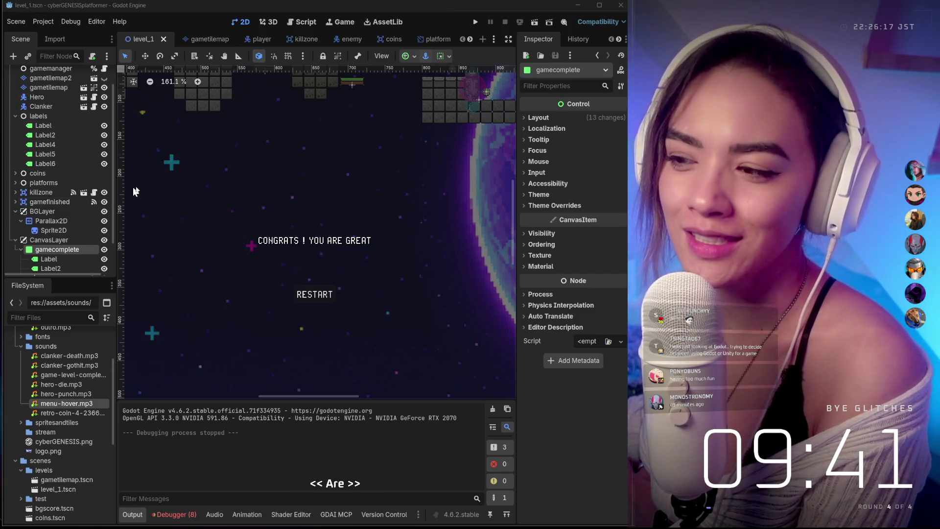
pyautogui.scroll(-2, 192, 173)
pyautogui.scroll(-5, 192, 173)
pyautogui.scroll(1, 19, 121)
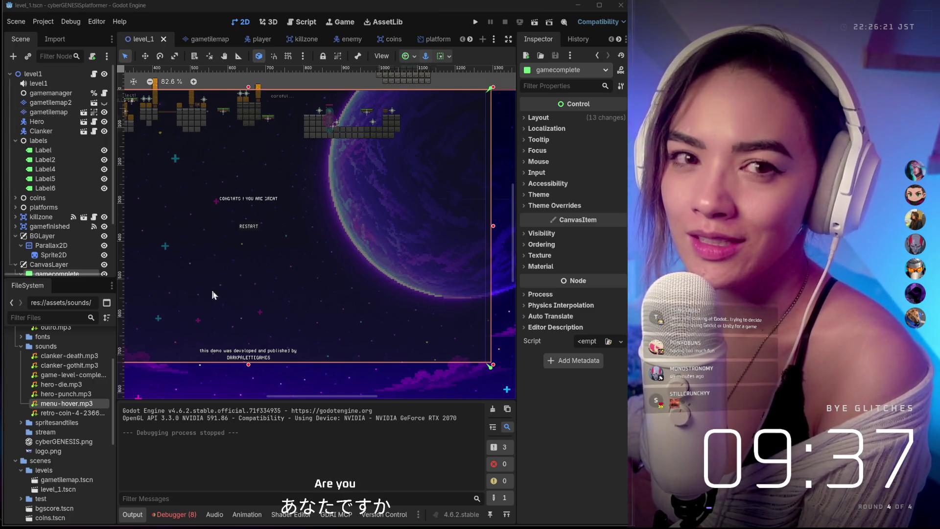
pyautogui.scroll(-1, 159, 343)
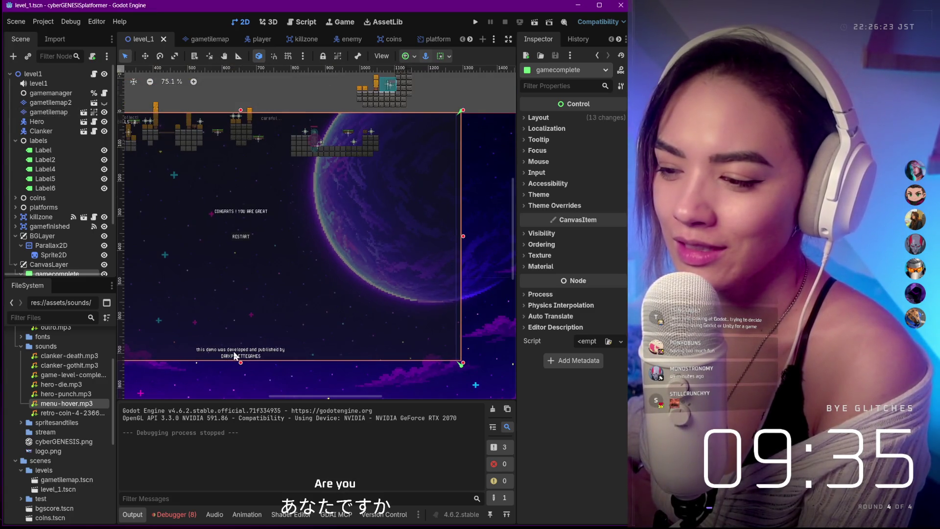
# Rewrite Label2's text to 'cyberGENESIS Team' above 'DARKPALETTEGAMES'.
pyautogui.click(235, 353)
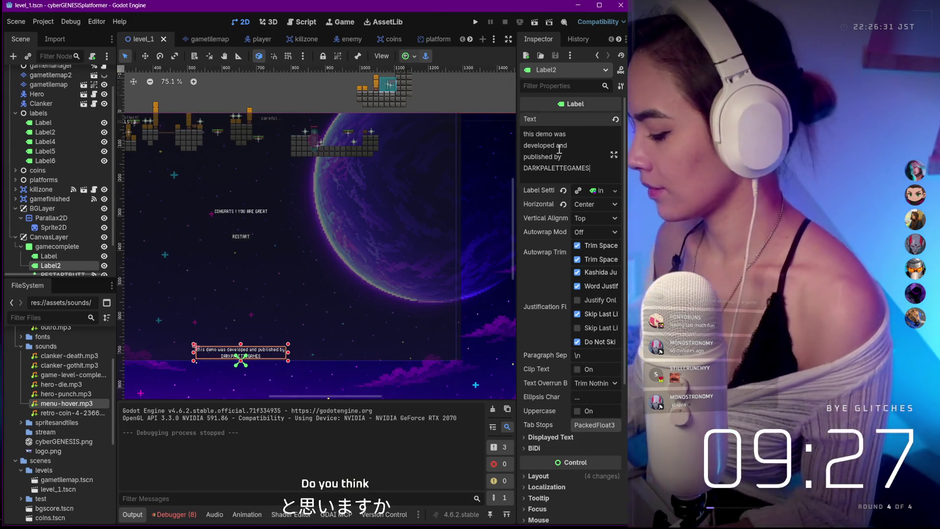
pyautogui.press('BackSpace')
pyautogui.press('BackSpace')
pyautogui.press('BackSpace')
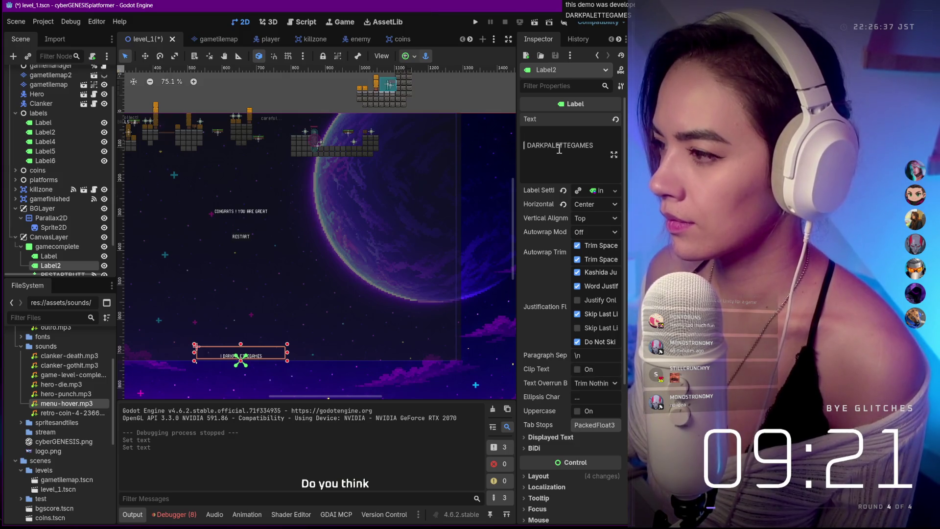
pyautogui.press('BackSpace')
pyautogui.press('Return')
pyautogui.press('Up')
pyautogui.write('cyberGE')
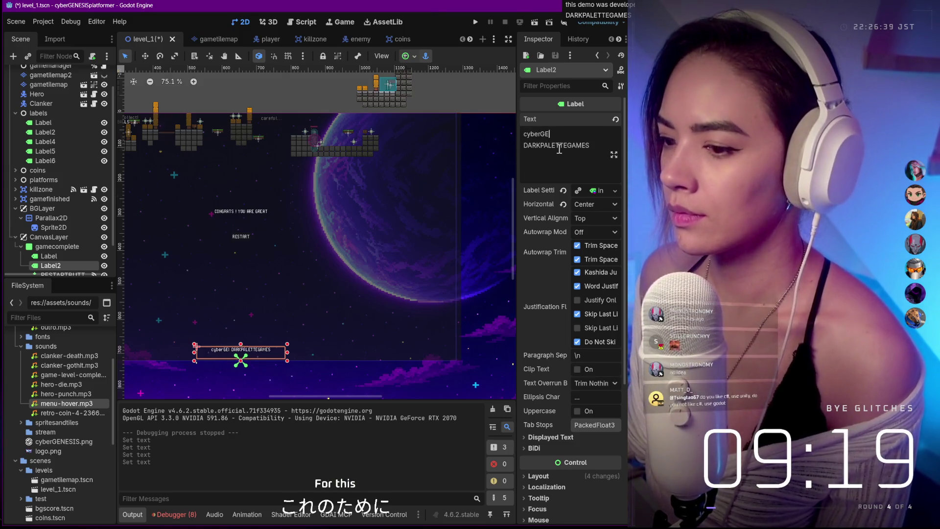
pyautogui.write('NESIS Team')
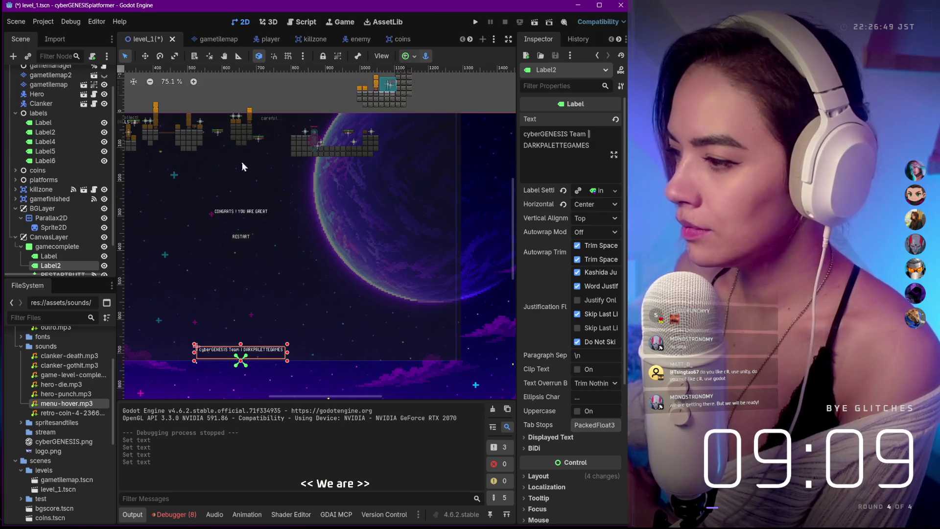
# Select the 'CONGRATS ! YOU ARE GREAT' label and zoom the canvas around the completion screen.
pyautogui.scroll(1, 234, 181)
pyautogui.scroll(-1, 234, 181)
pyautogui.scroll(-1, 211, 178)
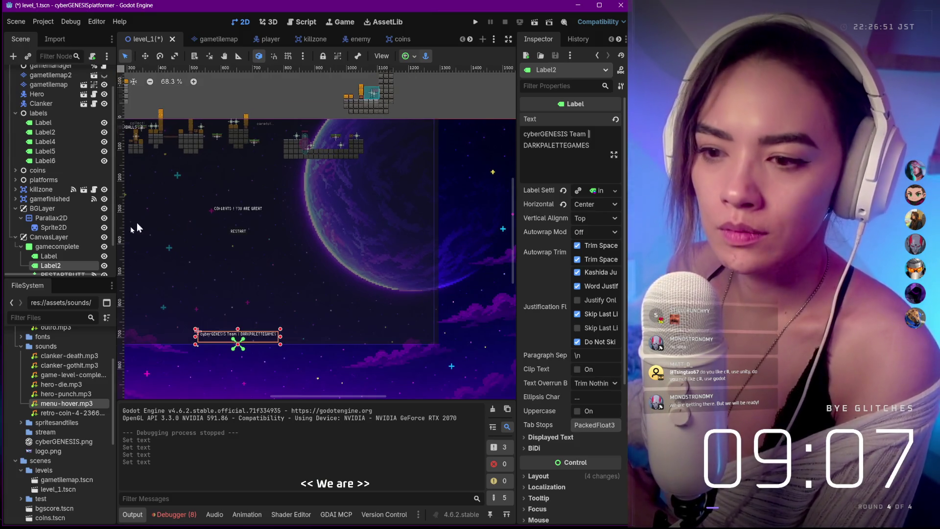
pyautogui.click(63, 253)
pyautogui.scroll(-1, 211, 201)
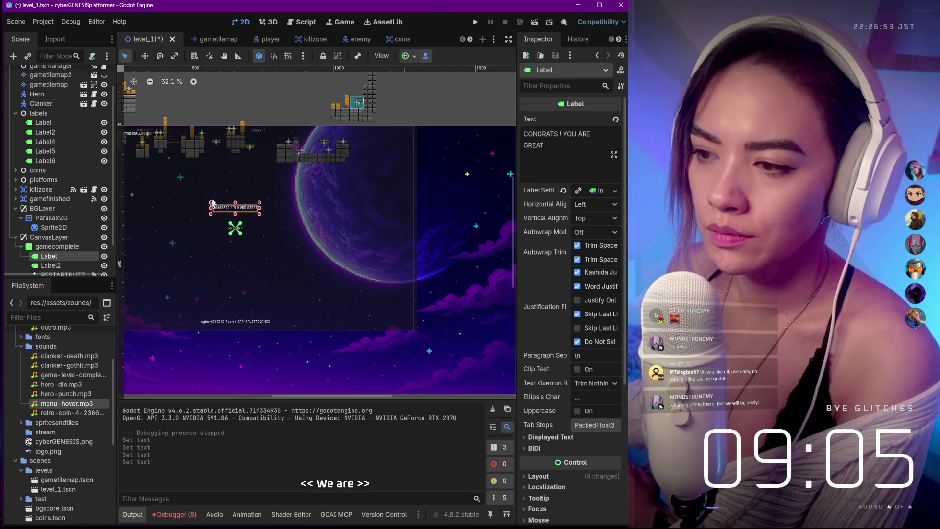
pyautogui.scroll(-2, 211, 201)
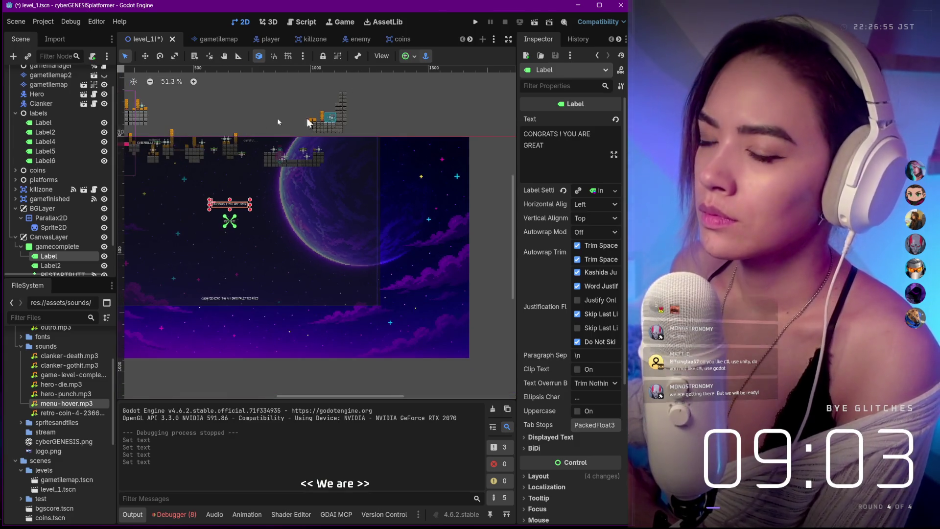
pyautogui.scroll(2, 199, 178)
pyautogui.hscroll(-1, 304, 336)
pyautogui.hscroll(-3, 309, 396)
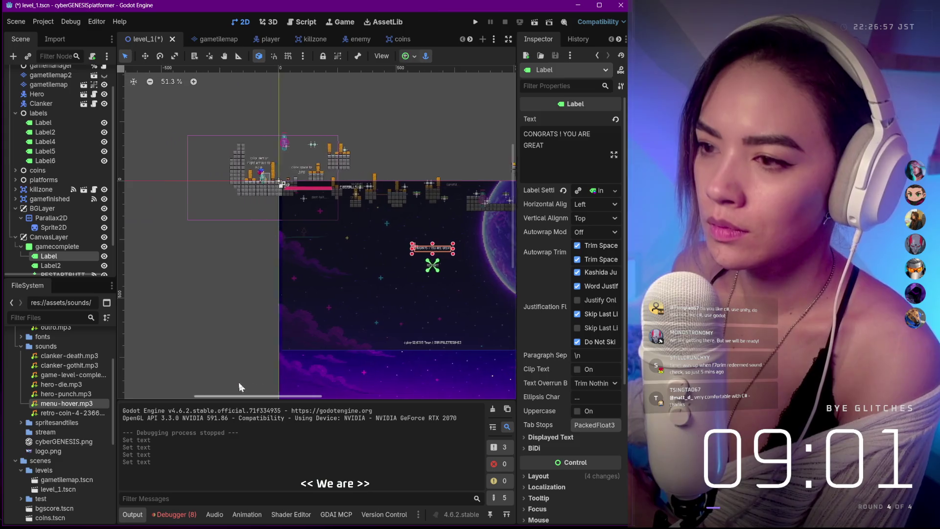
pyautogui.scroll(3, 282, 136)
pyautogui.scroll(3, 282, 136)
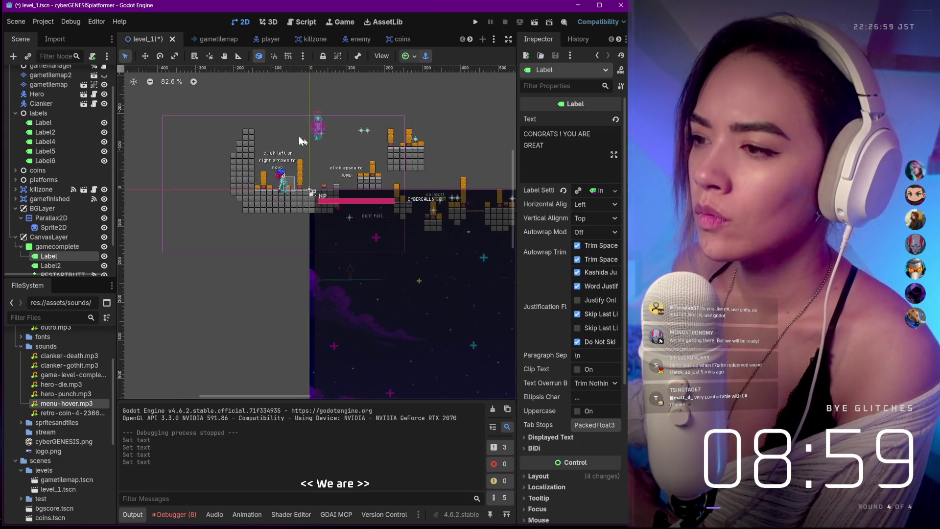
pyautogui.scroll(5, 321, 153)
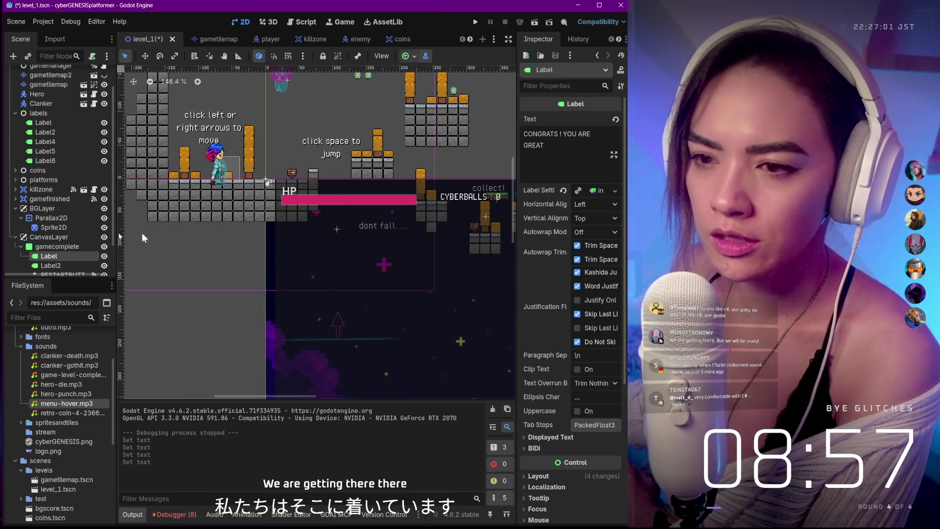
pyautogui.scroll(-2, 49, 218)
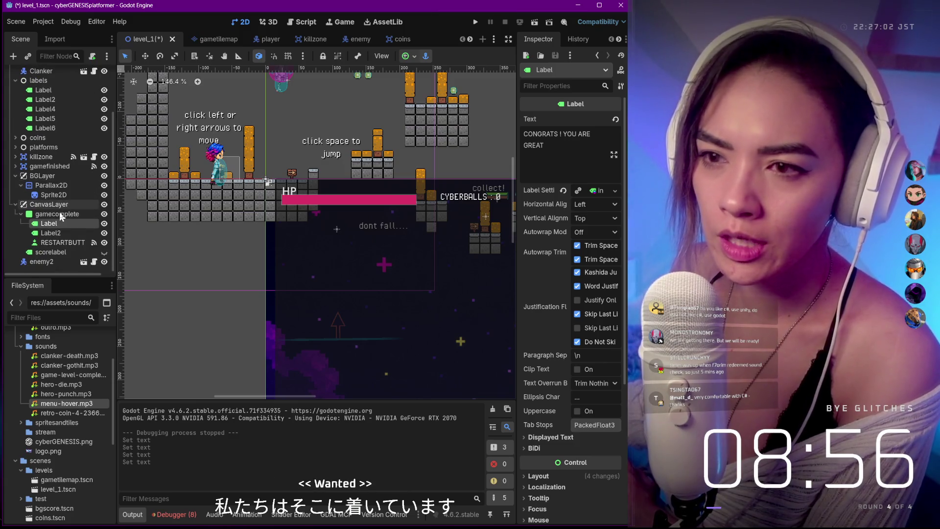
pyautogui.click(51, 259)
pyautogui.click(57, 253)
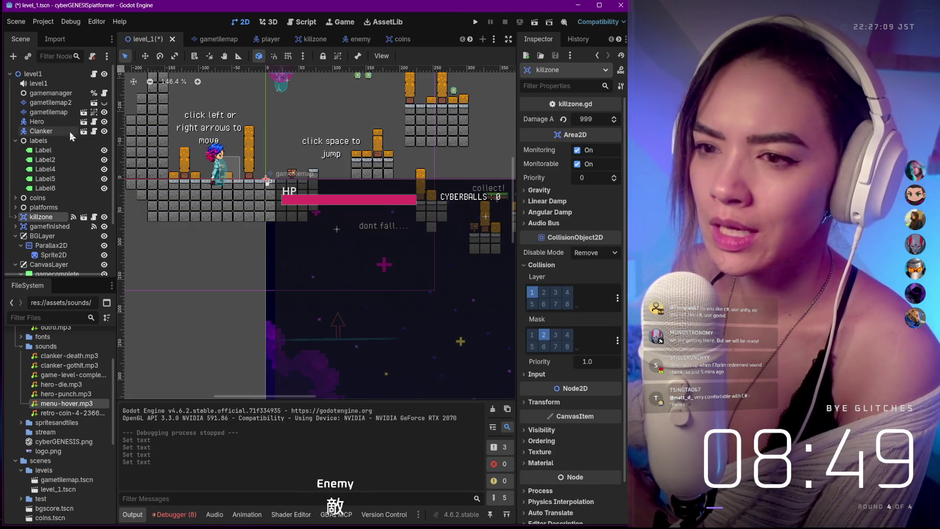
pyautogui.click(81, 150)
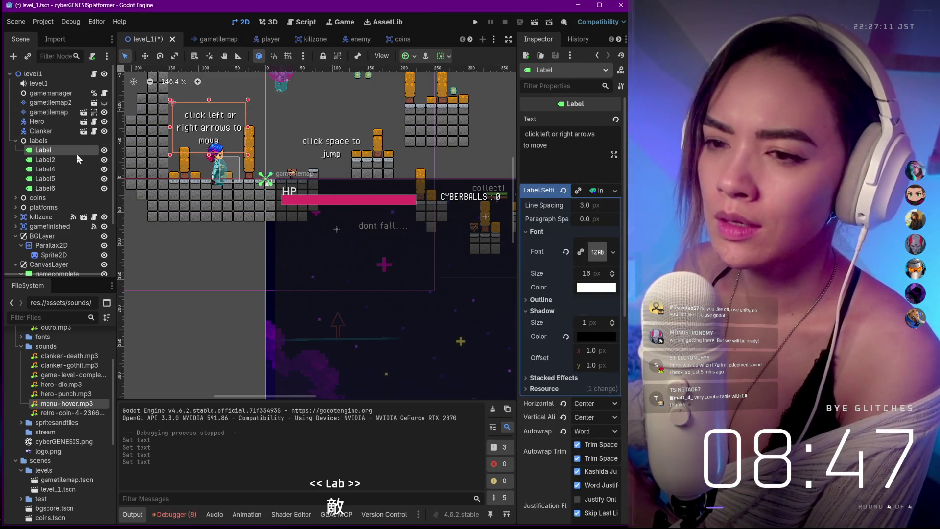
pyautogui.click(75, 160)
pyautogui.click(66, 188)
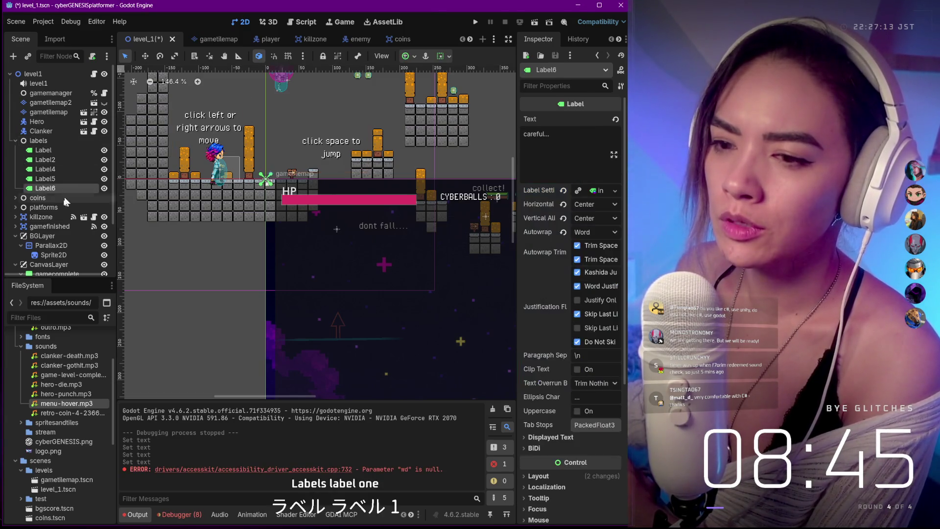
pyautogui.click(349, 198)
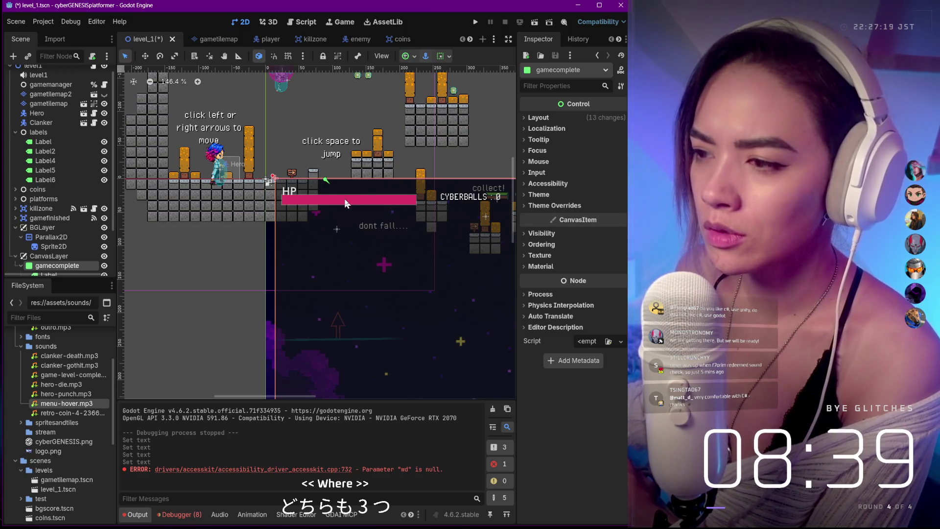
pyautogui.moveTo(346, 200); pyautogui.dragTo(337, 205)
pyautogui.hotkey('ctrl', 'z')
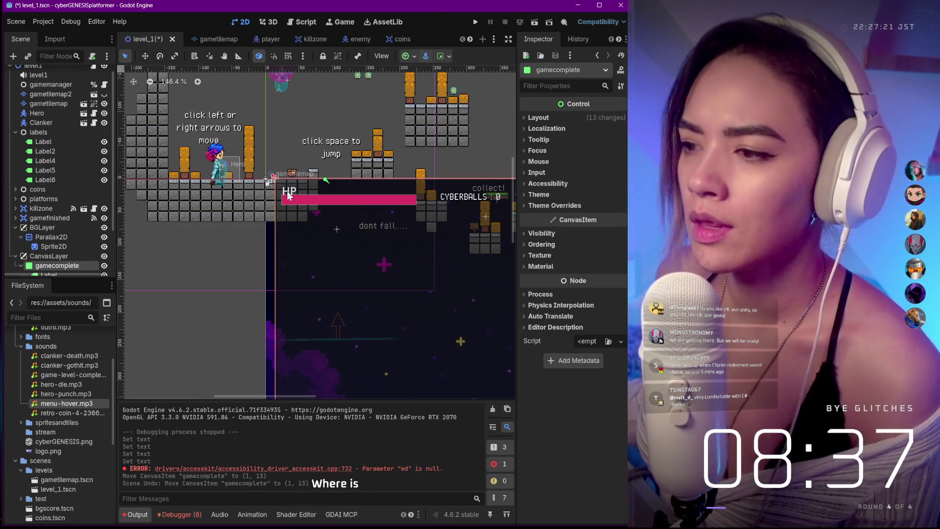
pyautogui.scroll(-3, 38, 220)
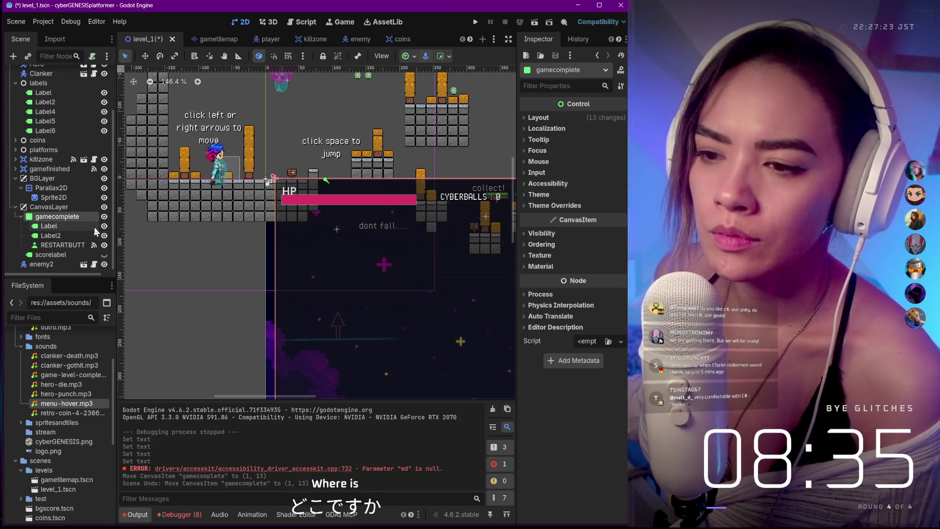
# Frame gamecomplete and rename the CONGRATS label to Note.
pyautogui.press('f')
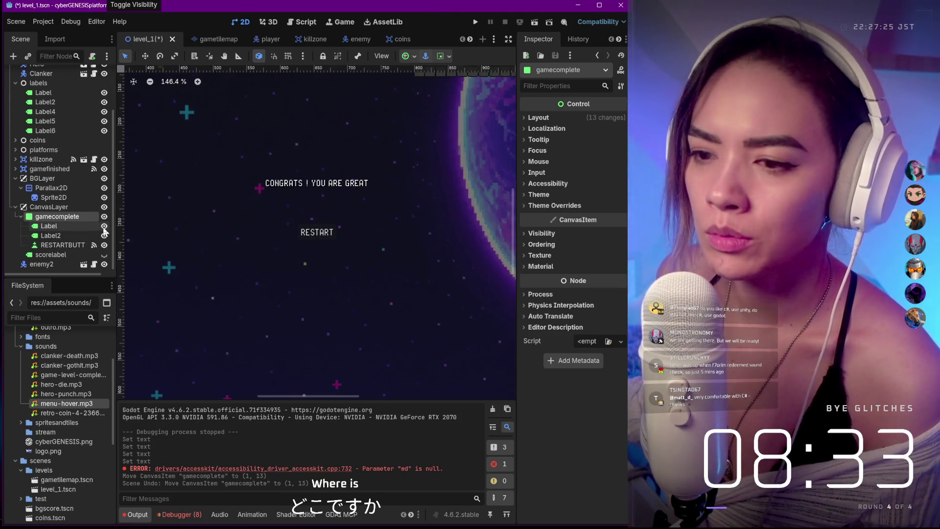
pyautogui.click(72, 228)
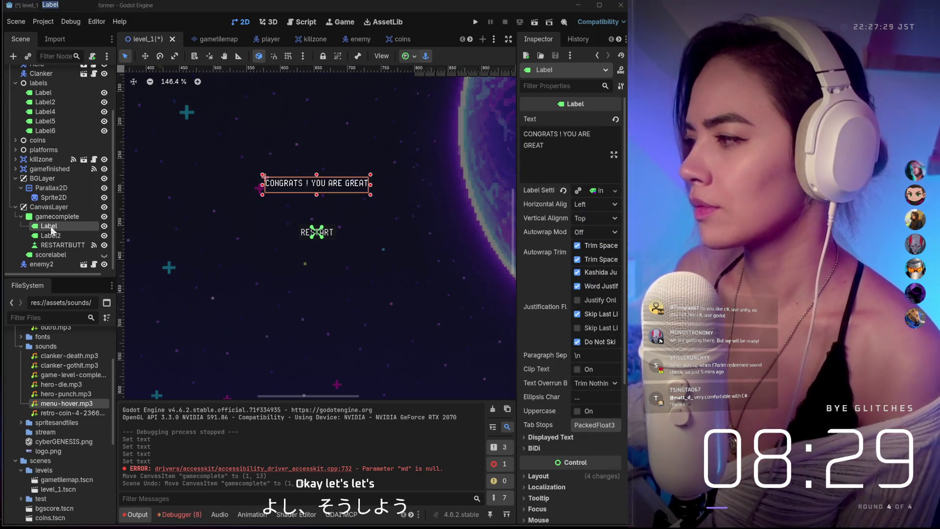
pyautogui.rightClick(54, 228)
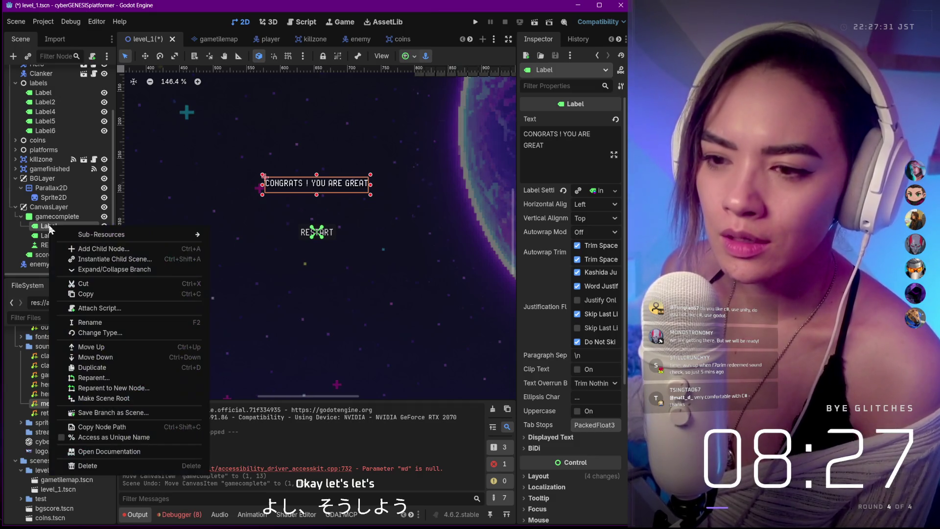
pyautogui.click(92, 319)
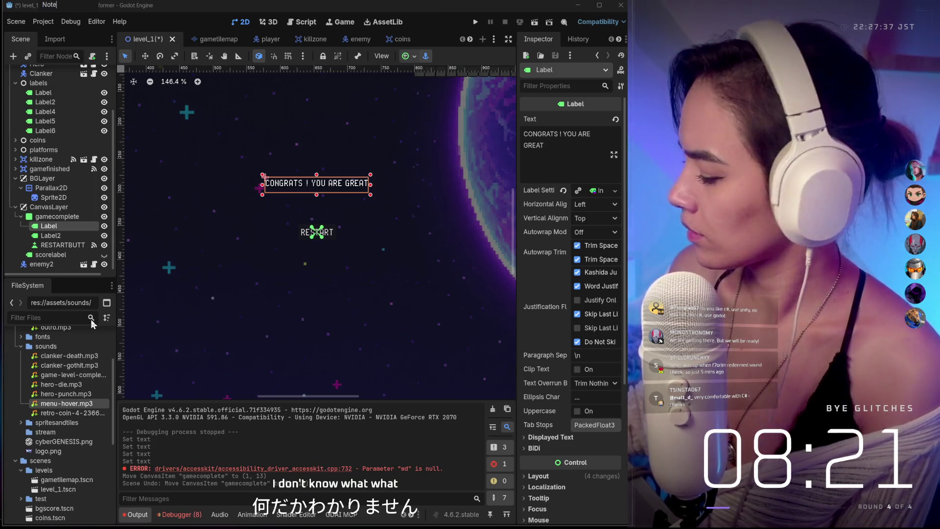
pyautogui.write('ote')
pyautogui.press('Return')
# Rename the credits label Label2 to Footer.
pyautogui.click(51, 236)
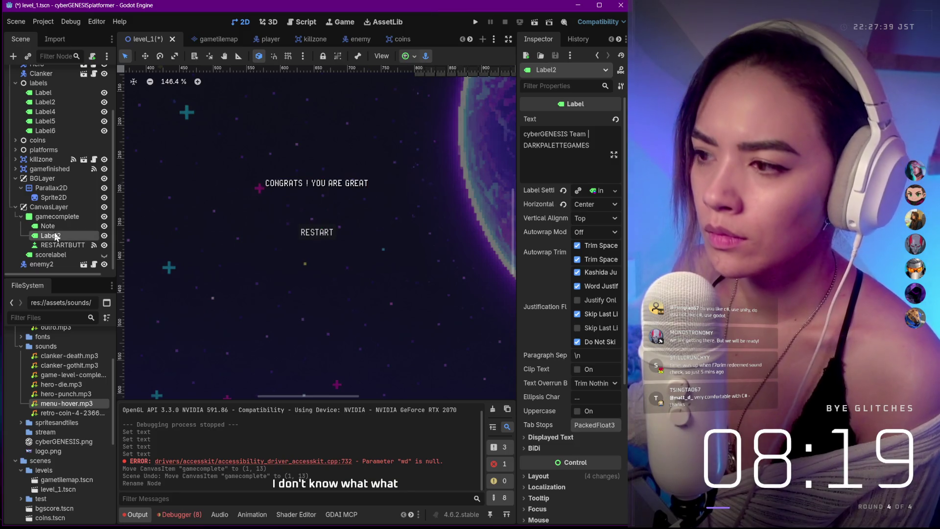
pyautogui.scroll(-1, 294, 240)
pyautogui.scroll(-2, 294, 237)
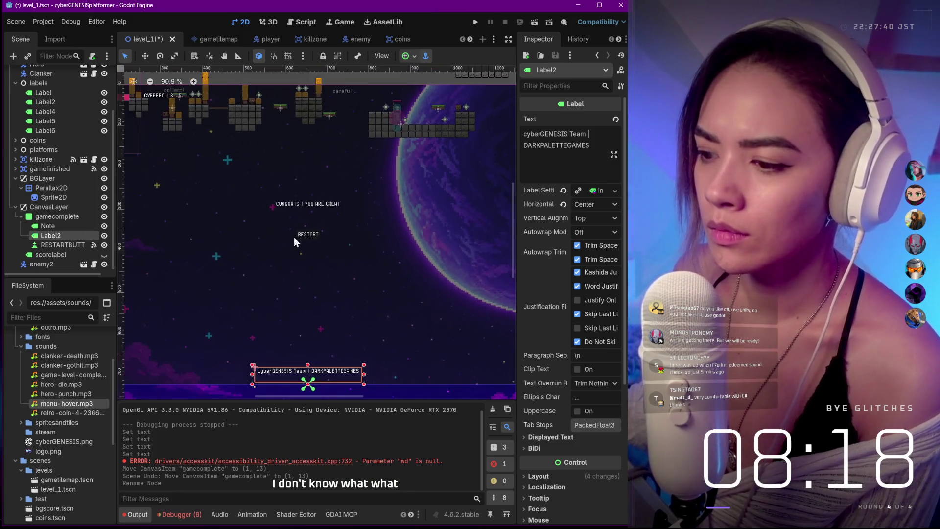
pyautogui.doubleClick(50, 237)
pyautogui.write('Footer')
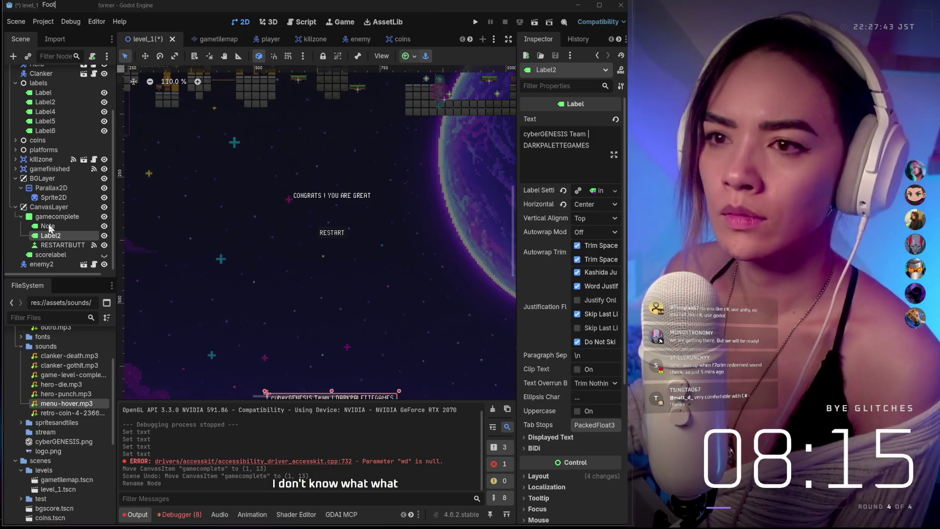
pyautogui.press('Return')
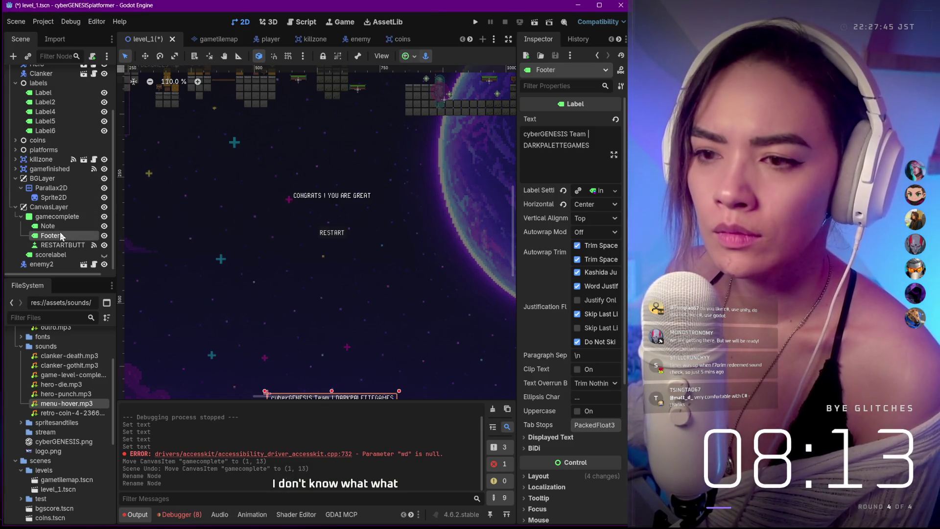
pyautogui.click(59, 131)
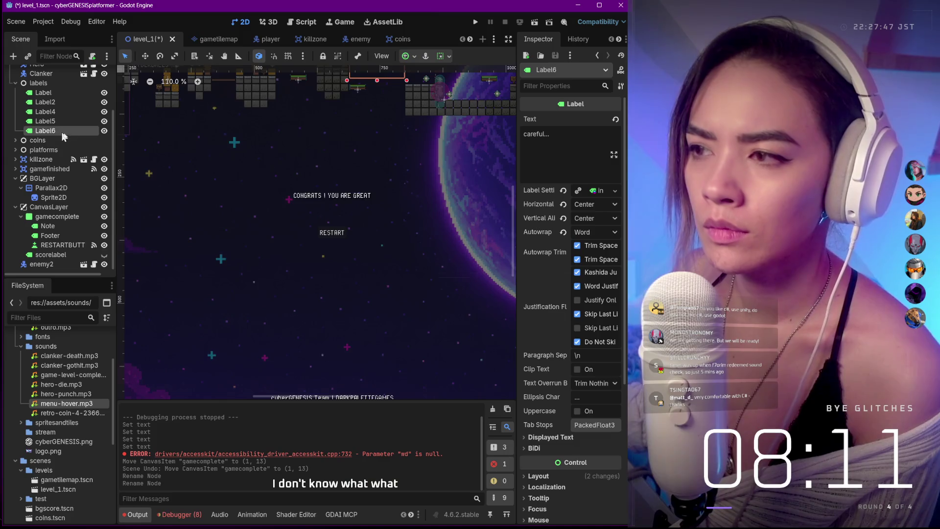
# Look over the instruction labels and labels group, then select the root level1 node.
pyautogui.scroll(-5, 185, 162)
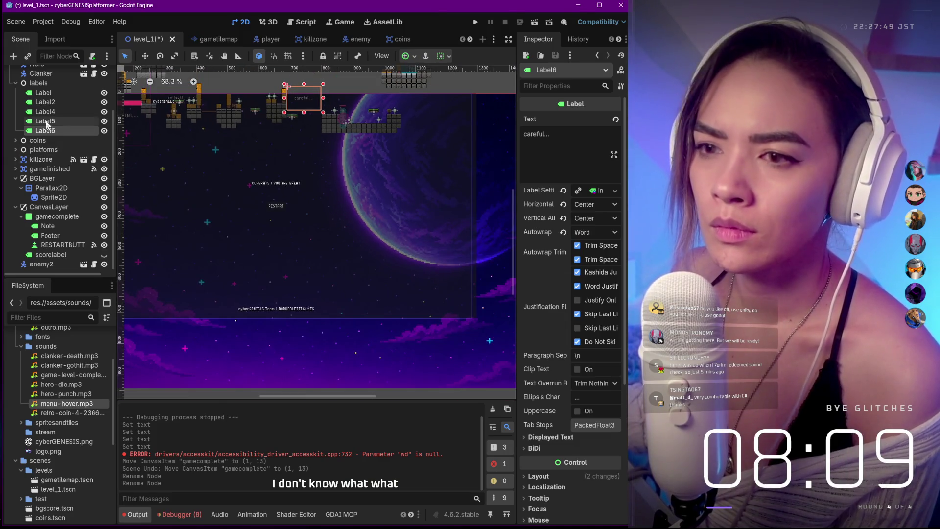
pyautogui.click(49, 121)
pyautogui.click(49, 112)
pyautogui.click(49, 101)
pyautogui.scroll(2, 49, 89)
pyautogui.click(88, 108)
pyautogui.scroll(2, 83, 108)
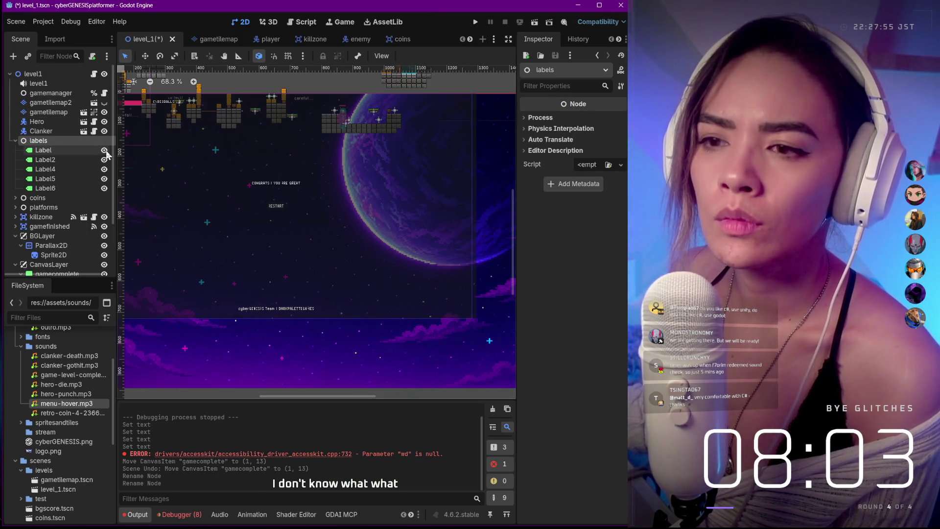
pyautogui.scroll(-3, 51, 149)
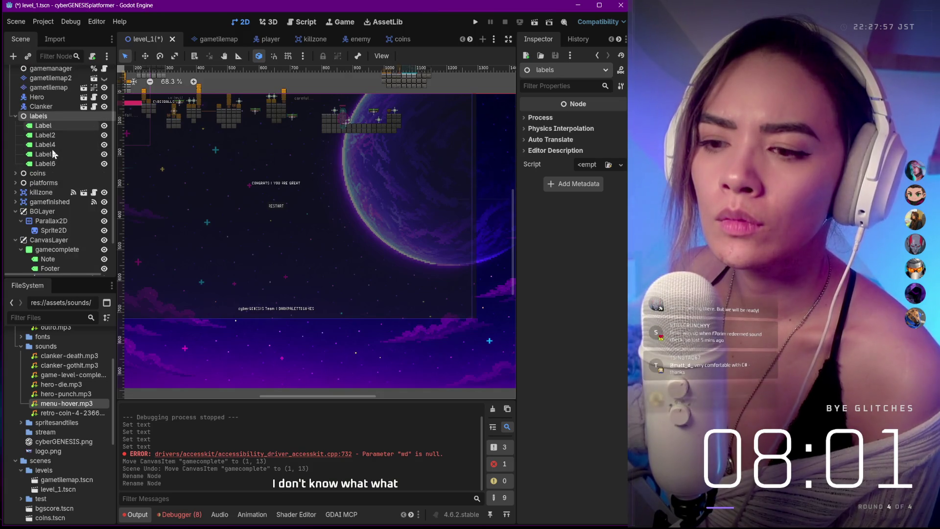
pyautogui.scroll(3, 57, 127)
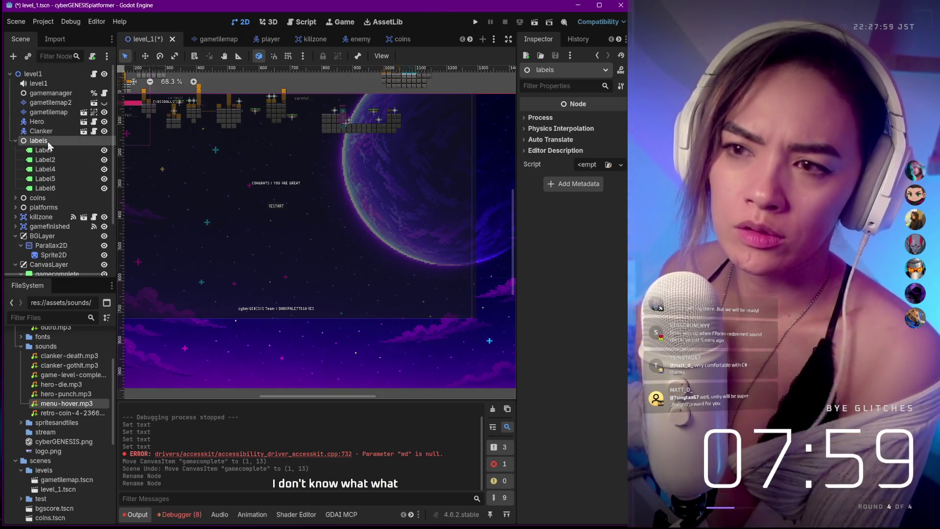
pyautogui.click(48, 73)
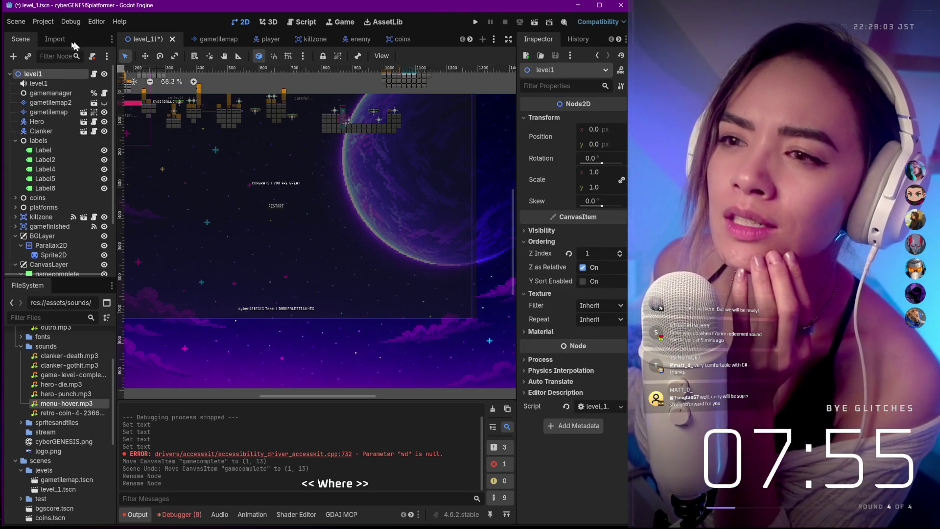
# Return to the level_1 scene from gametilemap and expand the platforms group.
pyautogui.click(214, 40)
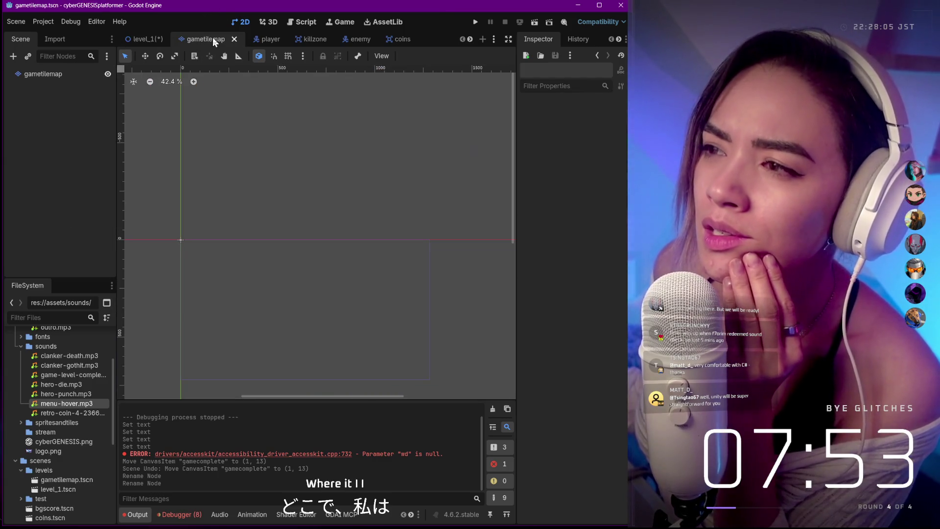
pyautogui.click(144, 39)
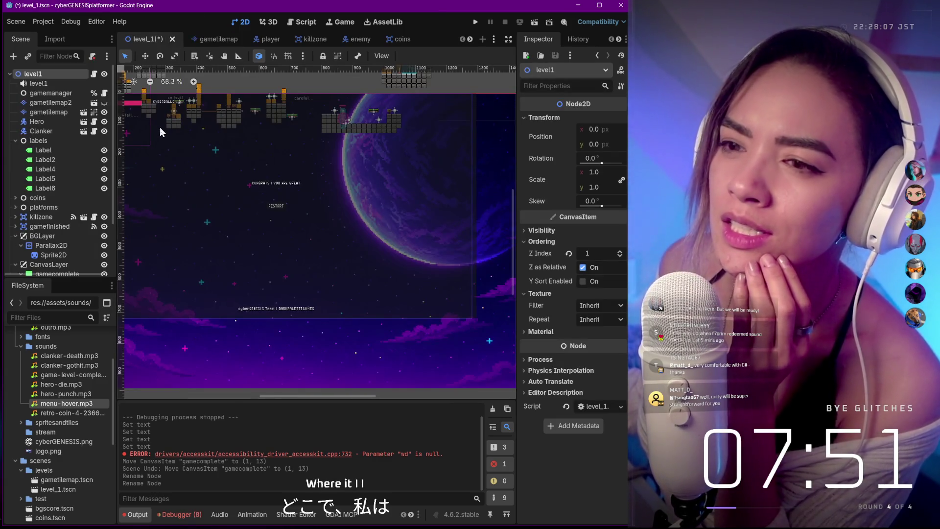
pyautogui.scroll(-3, 159, 128)
pyautogui.scroll(-2, 79, 175)
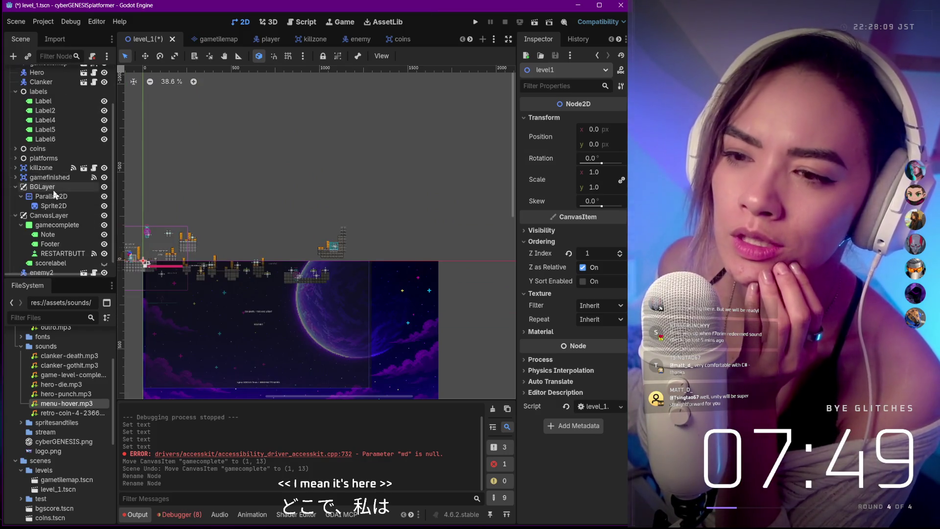
pyautogui.click(22, 158)
pyautogui.click(16, 158)
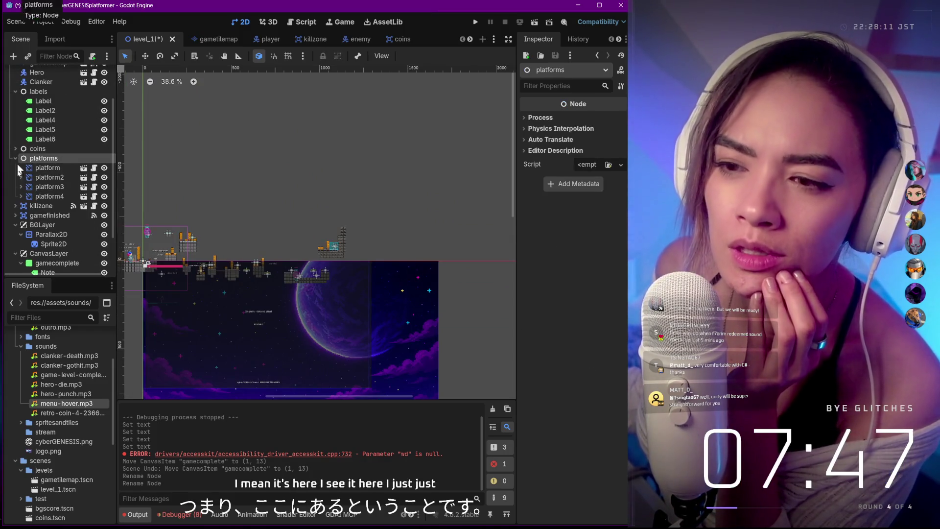
# Collapse gamefinished and the background layer, then select scorelabel showing 'SCORE : 0'.
pyautogui.click(16, 216)
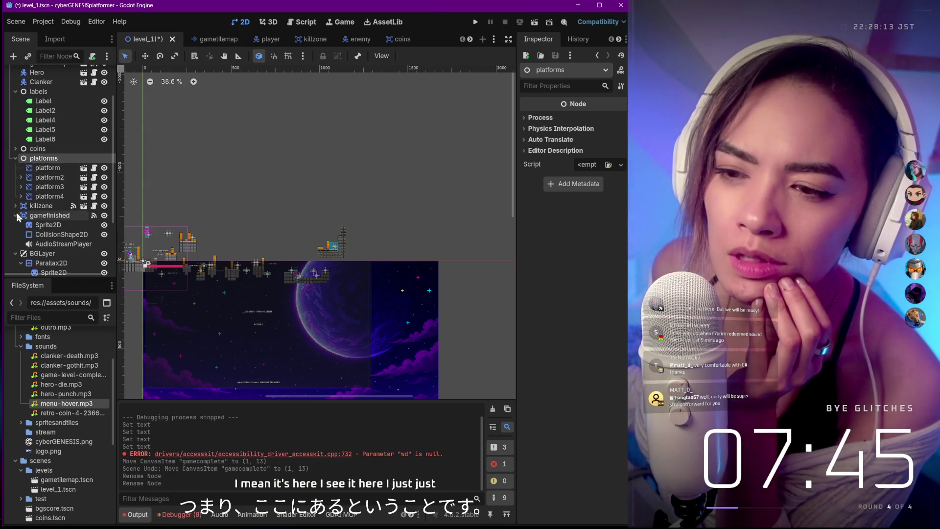
pyautogui.click(16, 216)
pyautogui.click(16, 225)
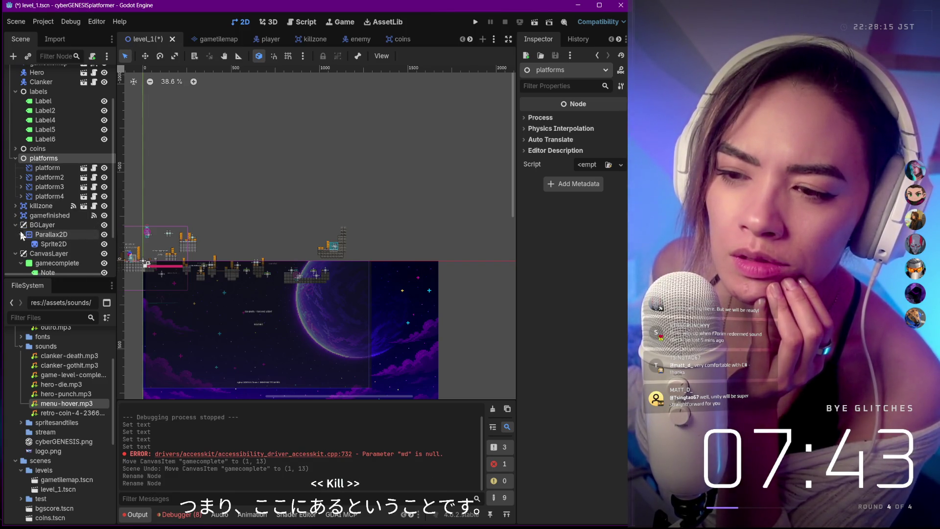
pyautogui.scroll(-1, 48, 213)
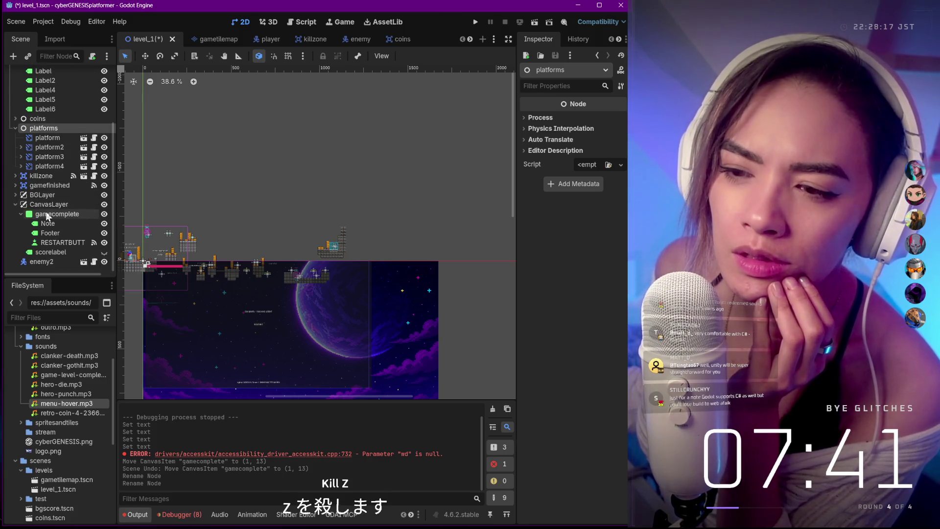
pyautogui.click(48, 215)
pyautogui.click(47, 252)
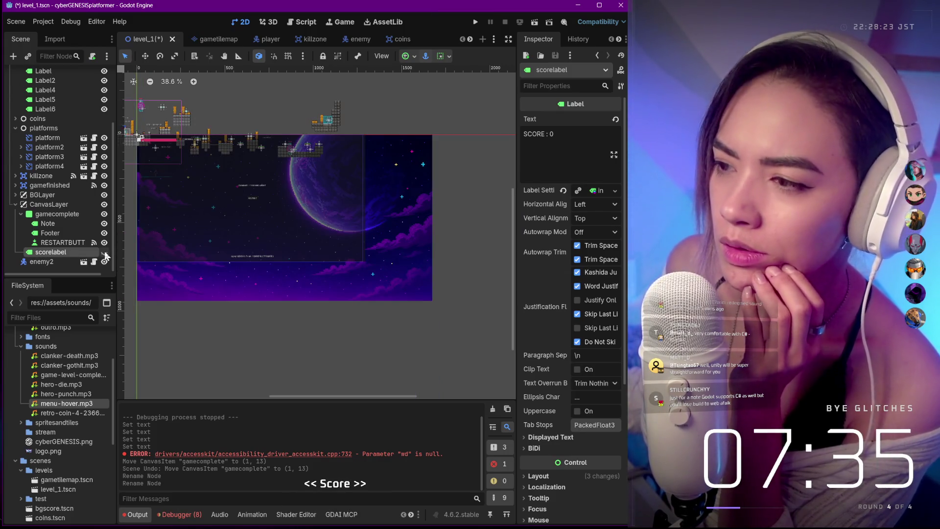
pyautogui.scroll(3, 104, 254)
pyautogui.scroll(-3, 105, 254)
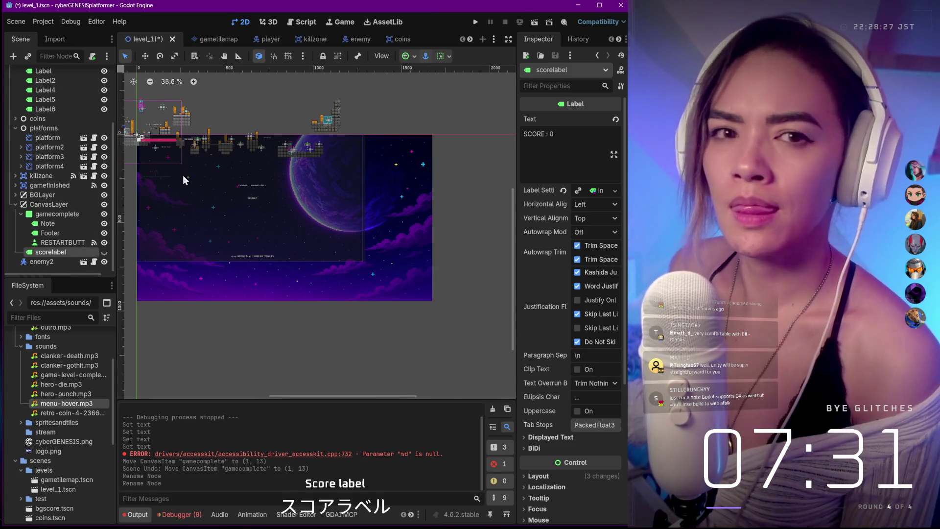
pyautogui.scroll(4, 183, 175)
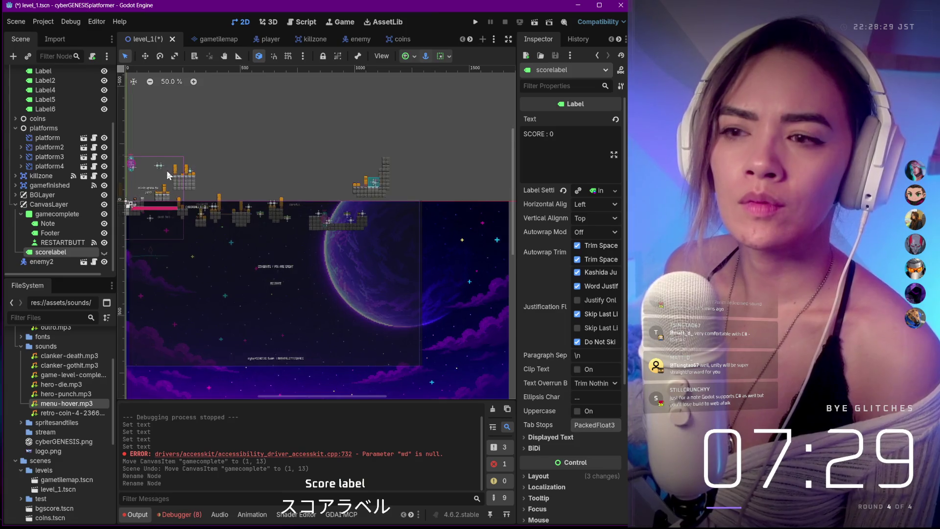
pyautogui.scroll(5, 167, 172)
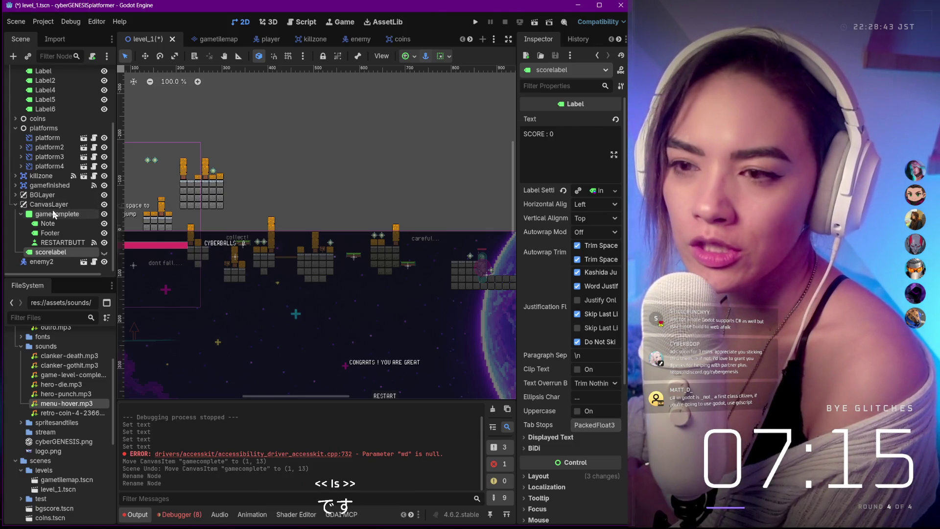
pyautogui.scroll(4, 55, 196)
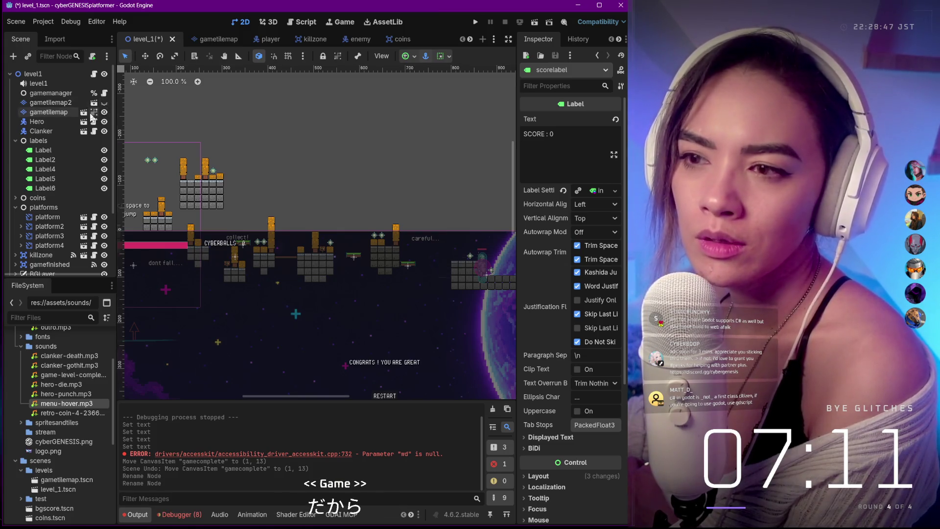
pyautogui.press('f')
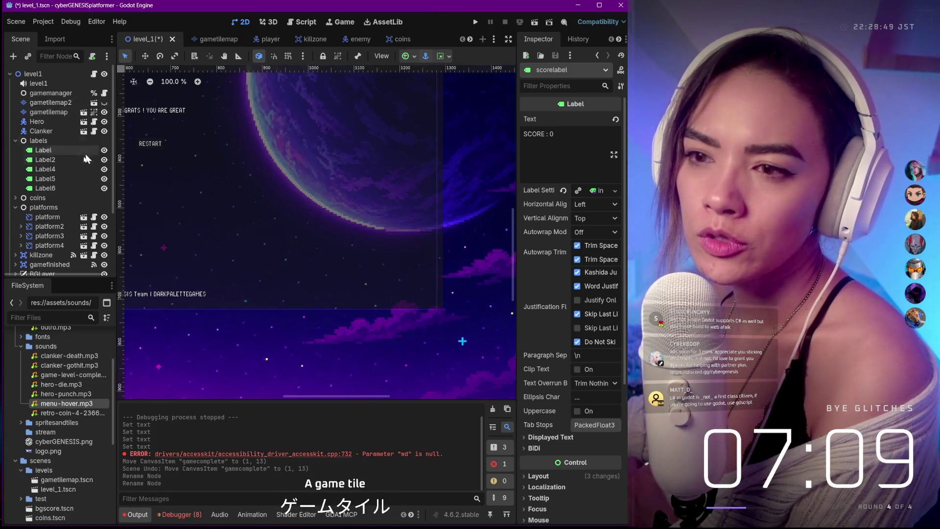
pyautogui.scroll(-2, 83, 155)
pyautogui.scroll(-7, 210, 217)
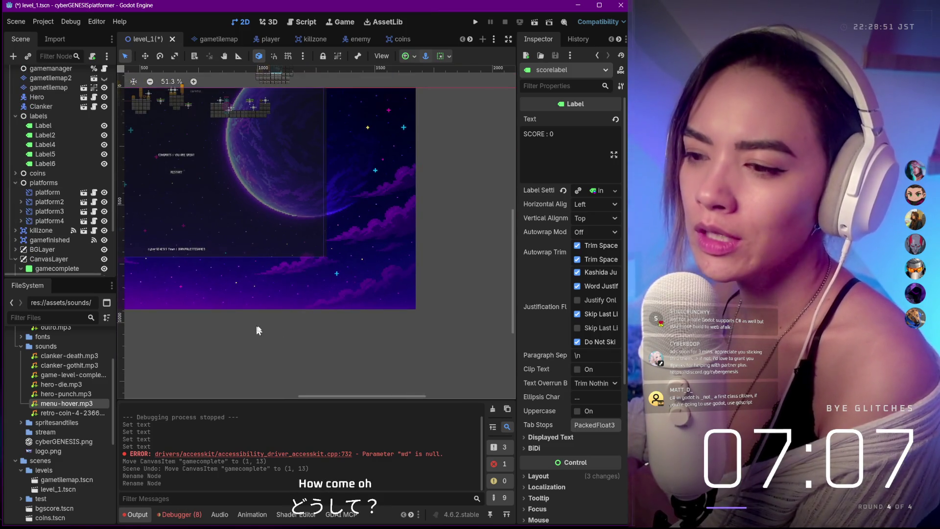
pyautogui.scroll(-5, 212, 313)
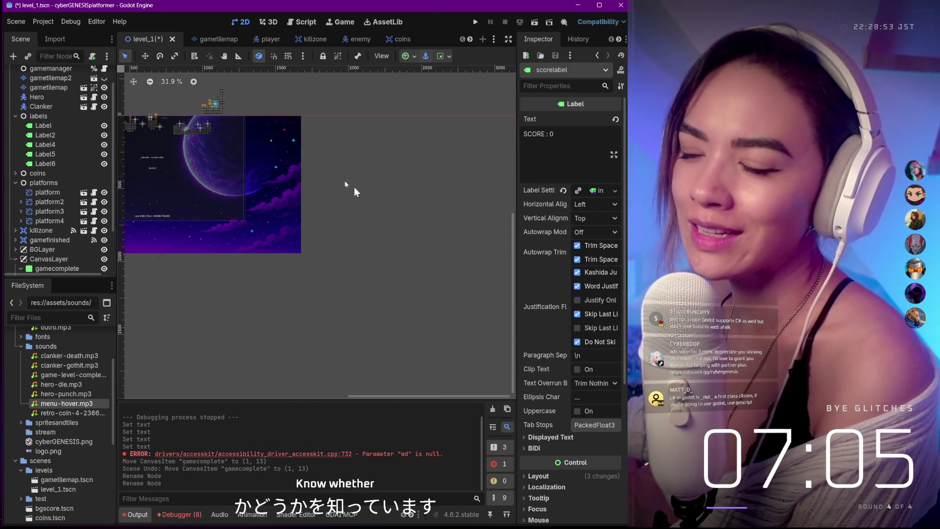
pyautogui.scroll(2, 30, 115)
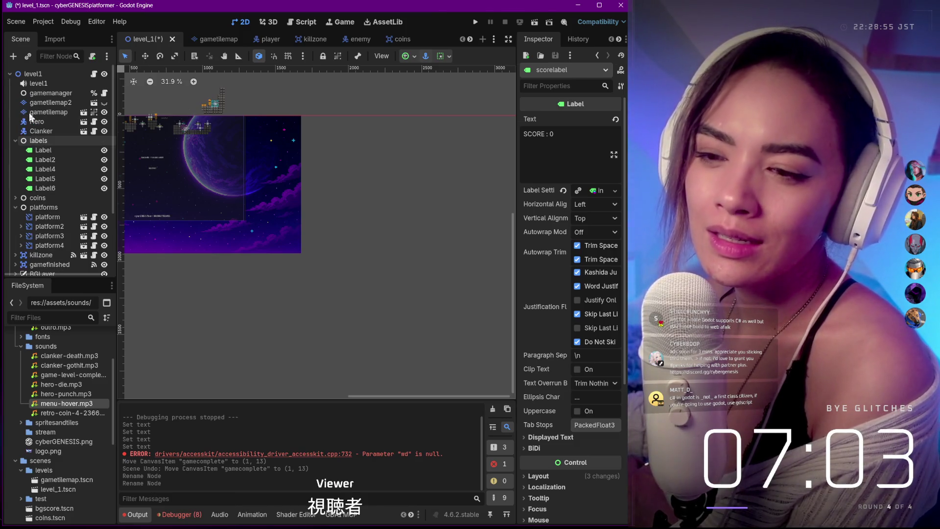
pyautogui.scroll(-4, 30, 114)
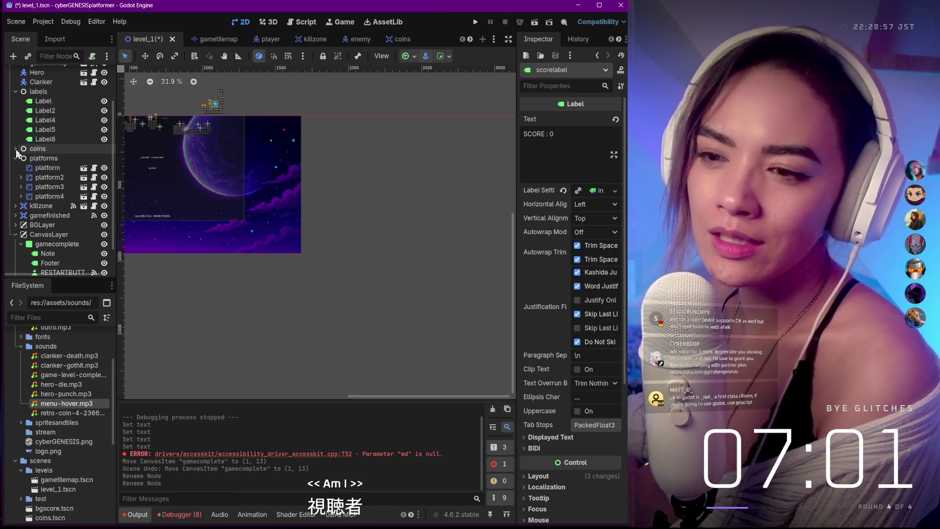
pyautogui.click(16, 205)
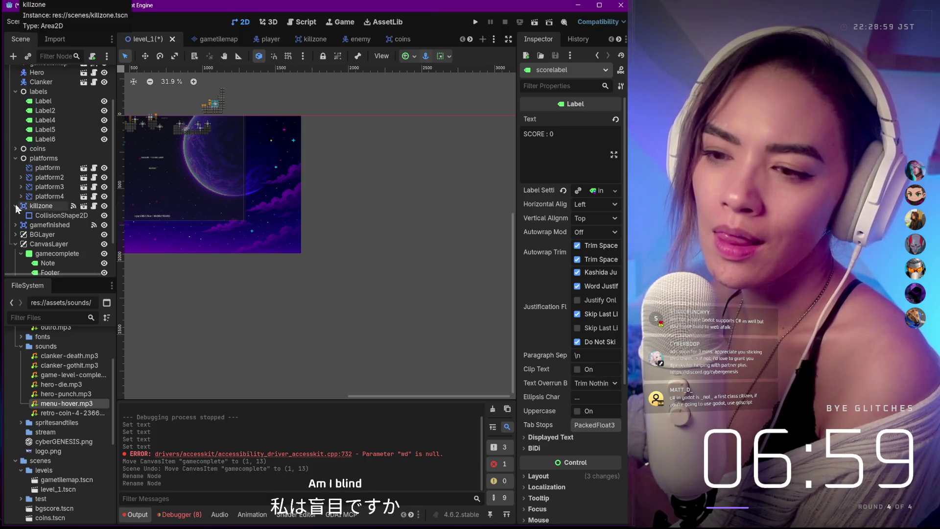
pyautogui.click(16, 206)
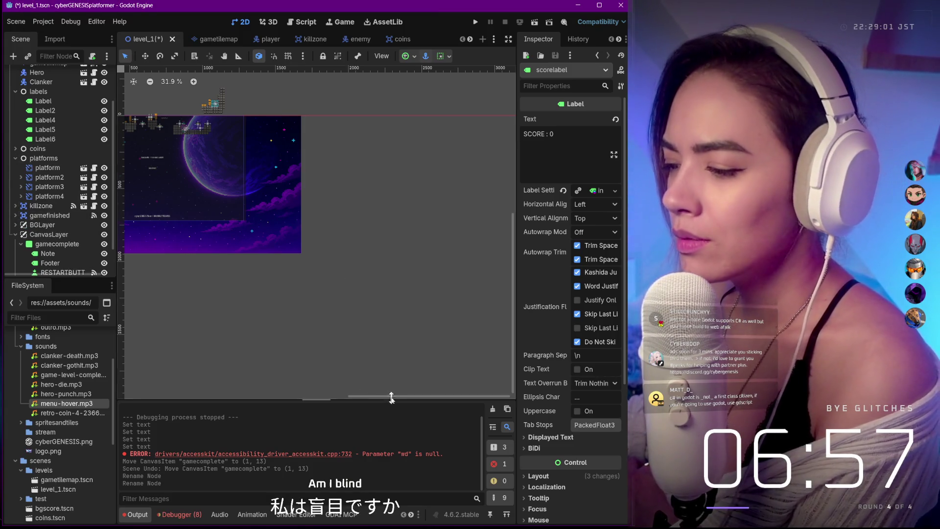
pyautogui.scroll(5, 255, 374)
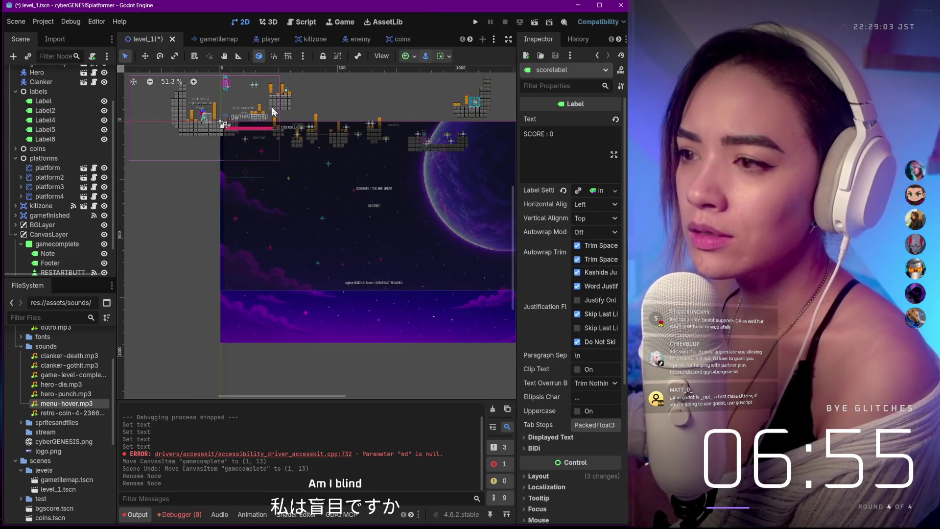
pyautogui.scroll(6, 273, 111)
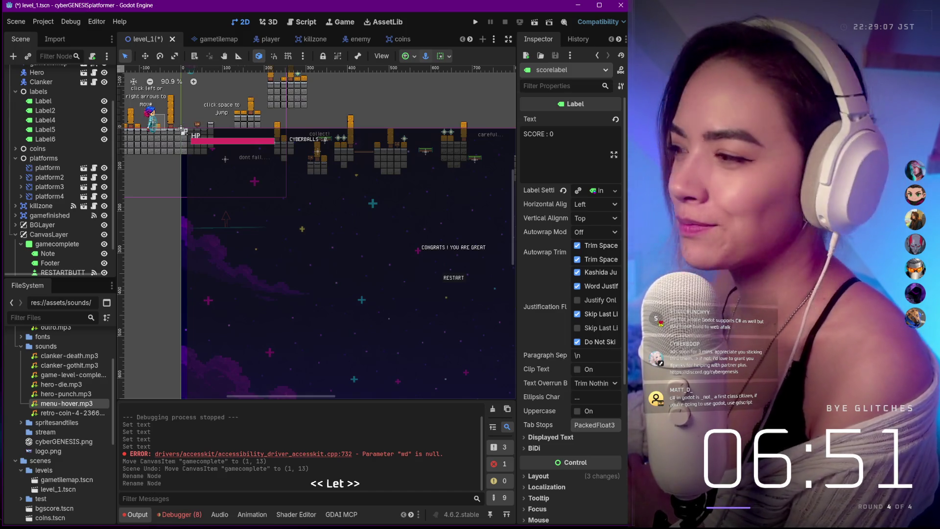
pyautogui.moveTo(313, 526)
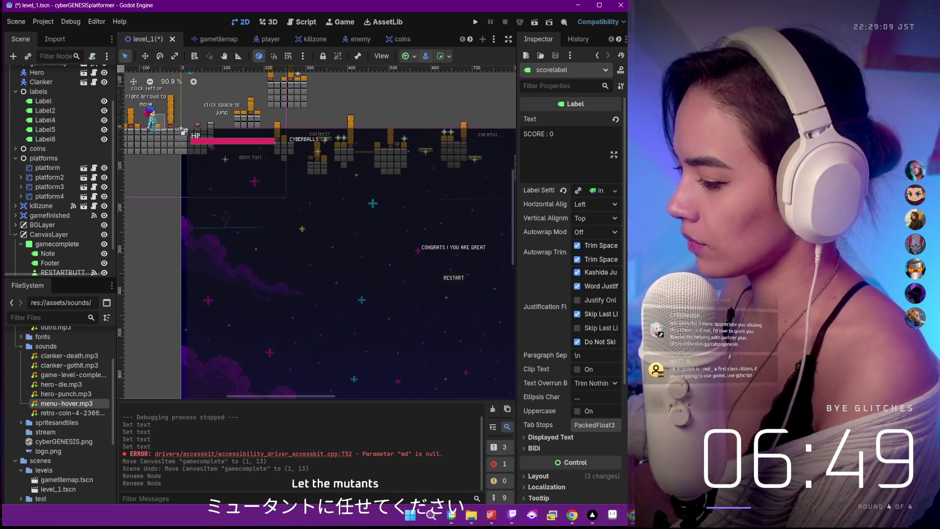
pyautogui.click(578, 5)
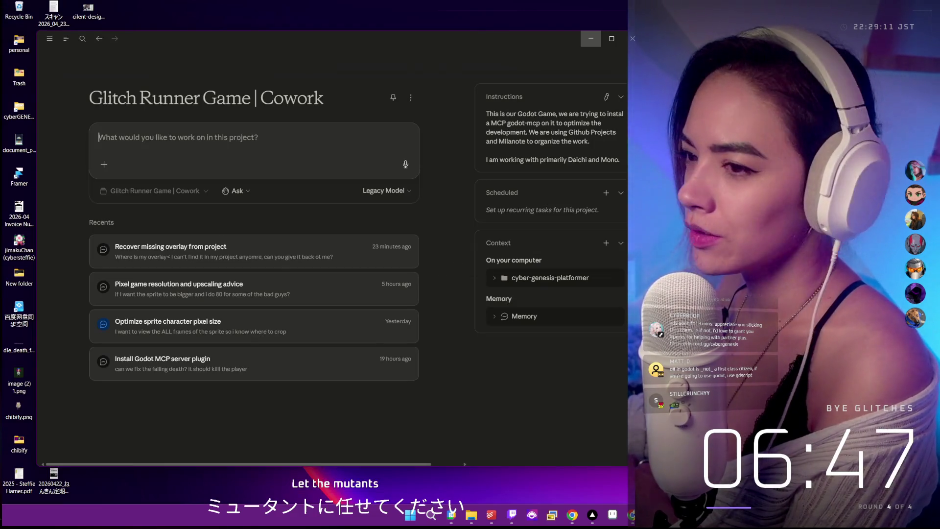
pyautogui.hotkey('alt', 'Tab')
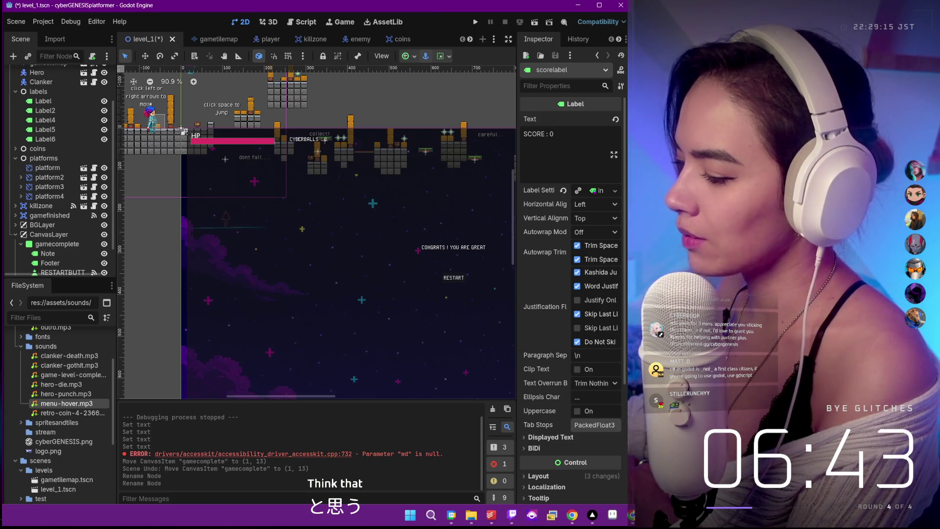
pyautogui.press('super+d')
pyautogui.press('super+d')
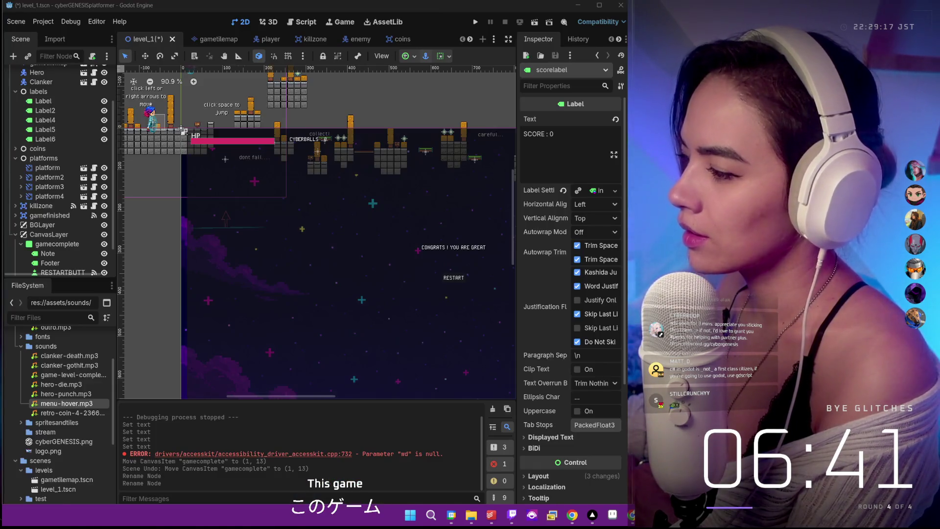
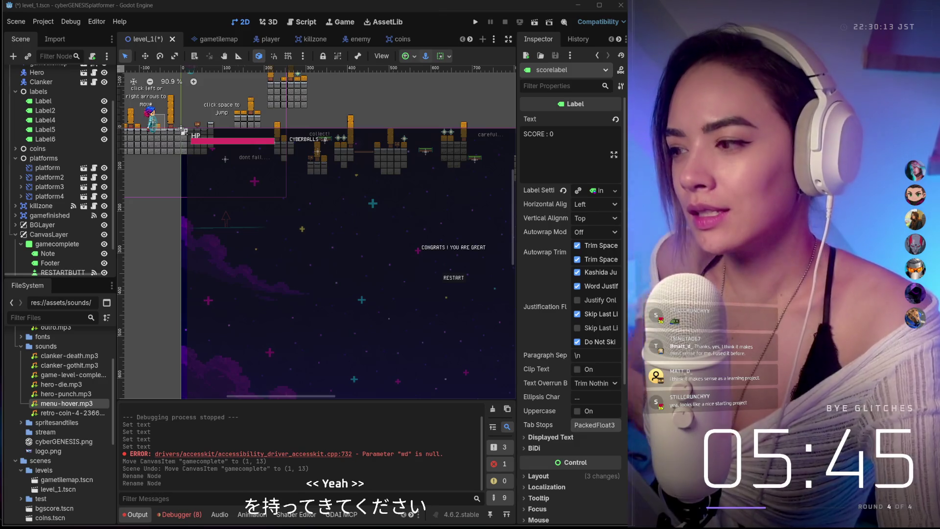
# Undo the accidental shift of the gamecomplete overlay with Ctrl+Z.
pyautogui.scroll(1, 178, 103)
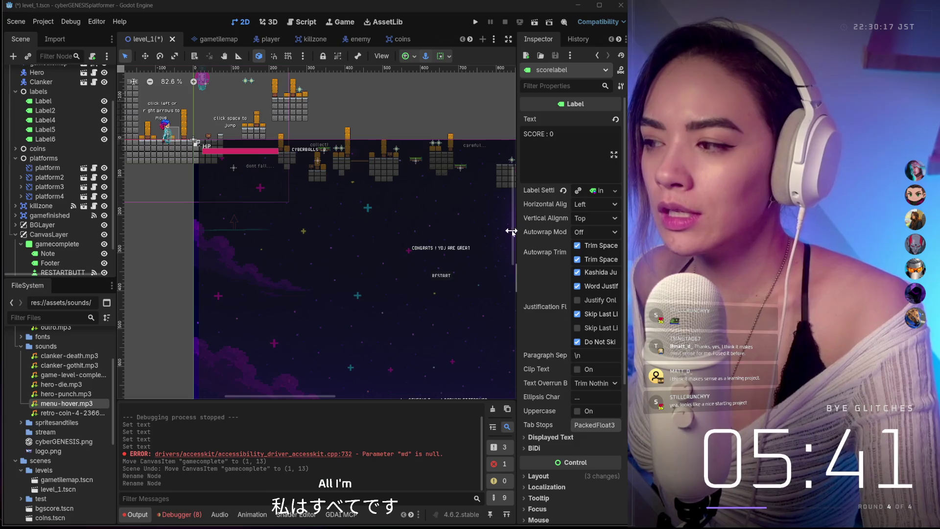
pyautogui.scroll(-2, 257, 196)
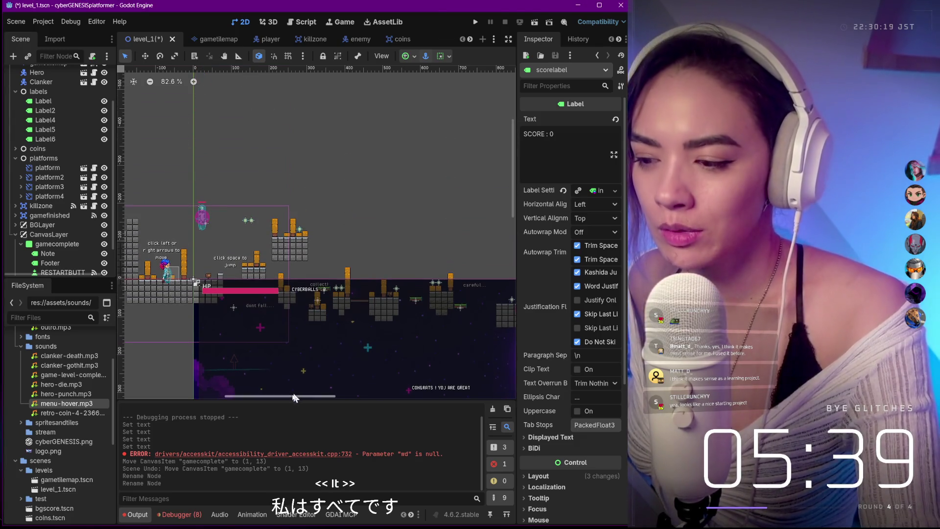
pyautogui.scroll(5, 301, 311)
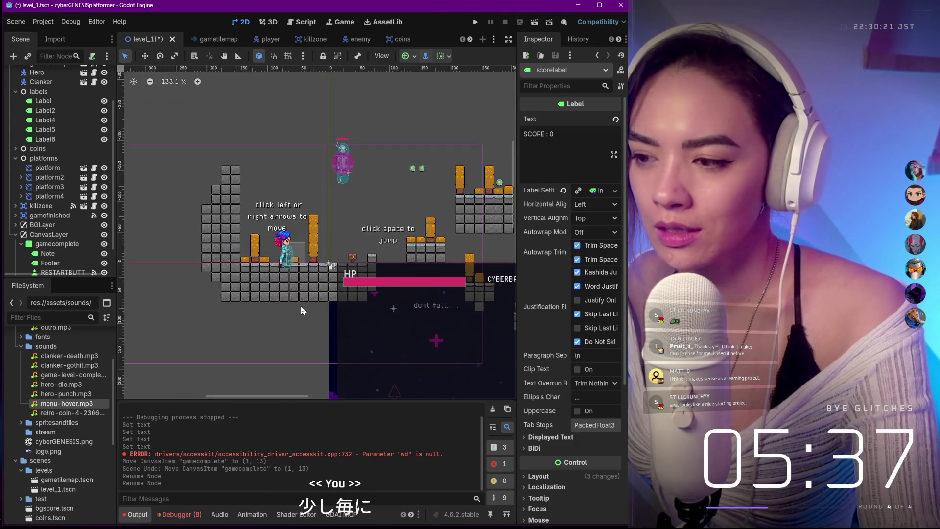
pyautogui.scroll(4, 301, 309)
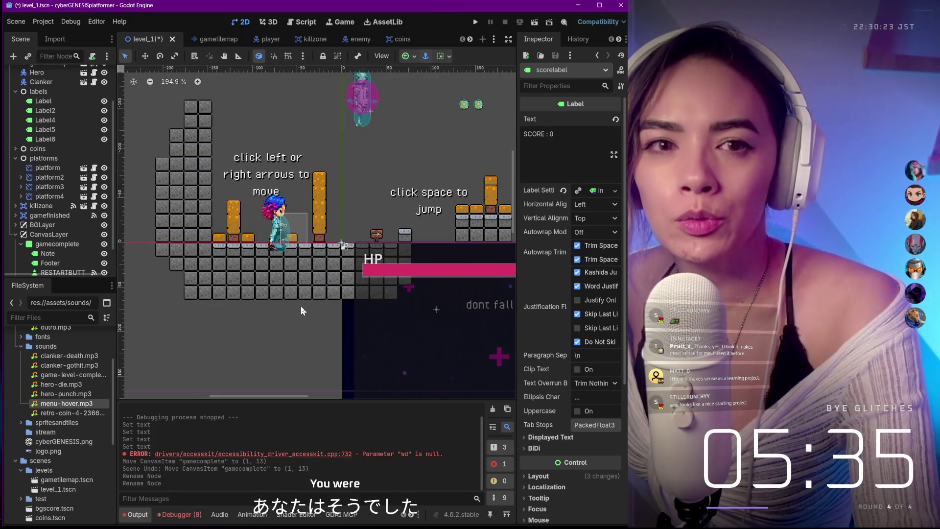
pyautogui.scroll(-4, 301, 309)
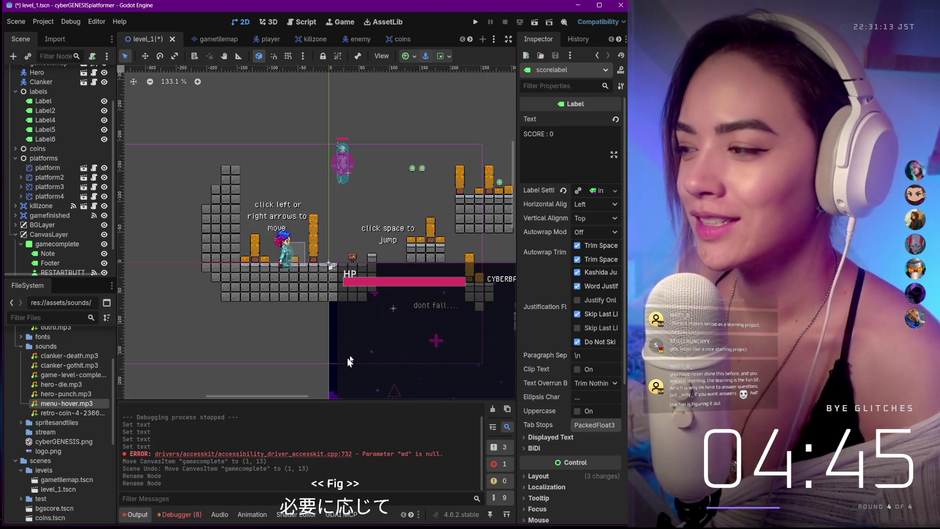
pyautogui.scroll(2, 373, 333)
pyautogui.scroll(-4, 373, 328)
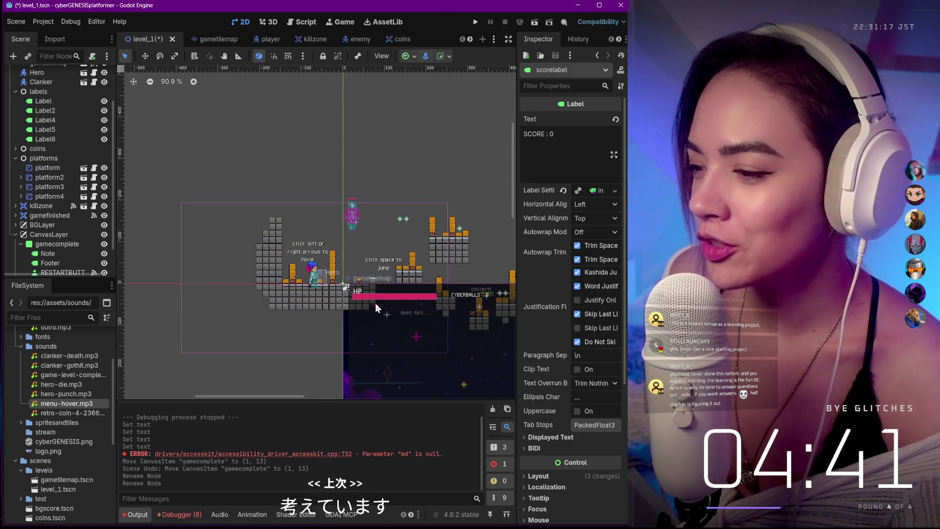
pyautogui.scroll(1, 399, 307)
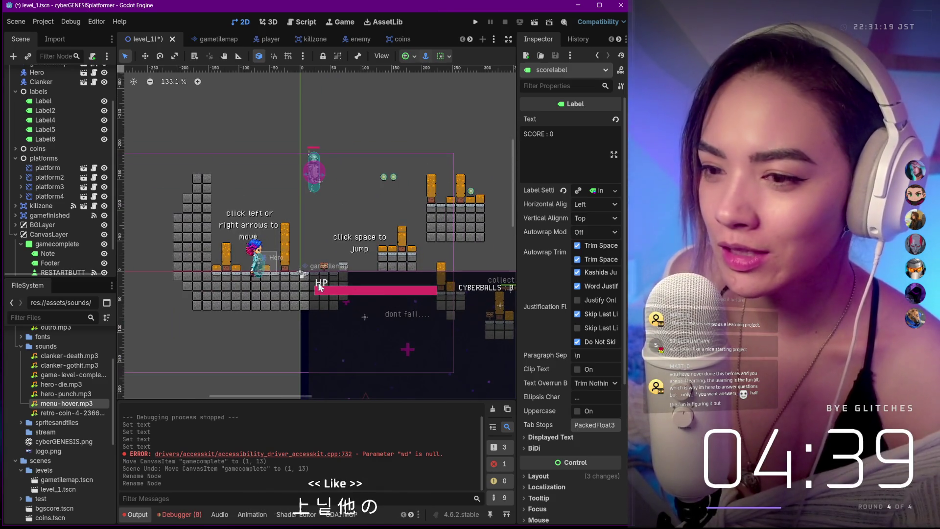
pyautogui.moveTo(321, 287); pyautogui.dragTo(330, 279)
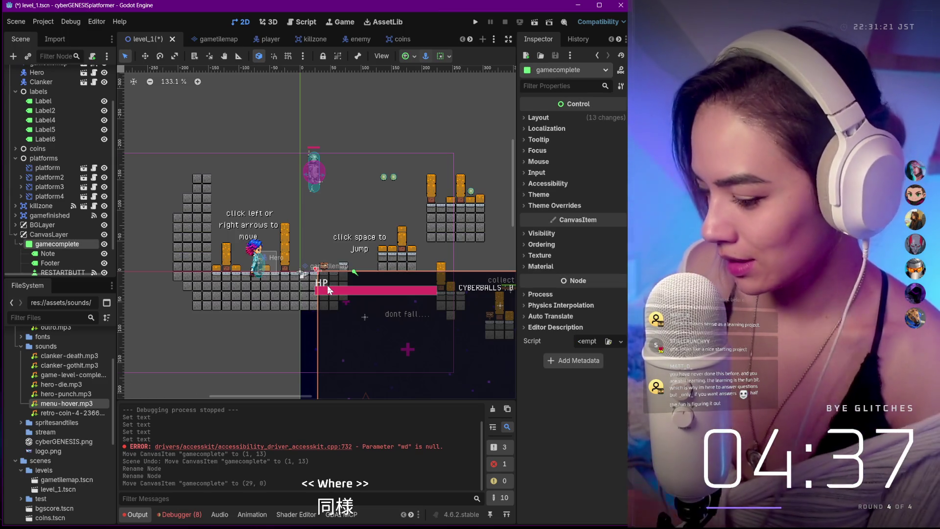
pyautogui.hotkey('ctrl', 'z')
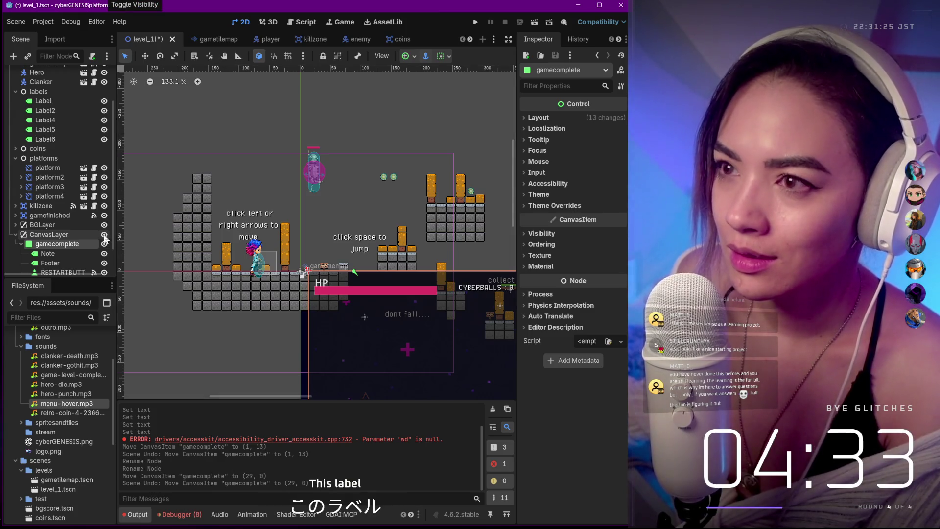
# Frame the gamecomplete overlay and zoom to inspect its CONGRATS message and RESTART button.
pyautogui.press('f')
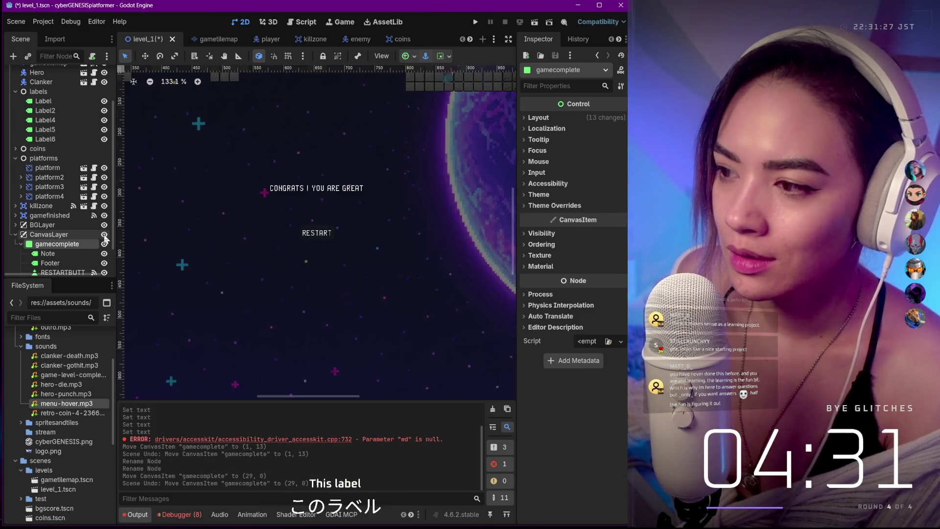
pyautogui.scroll(-1, 81, 223)
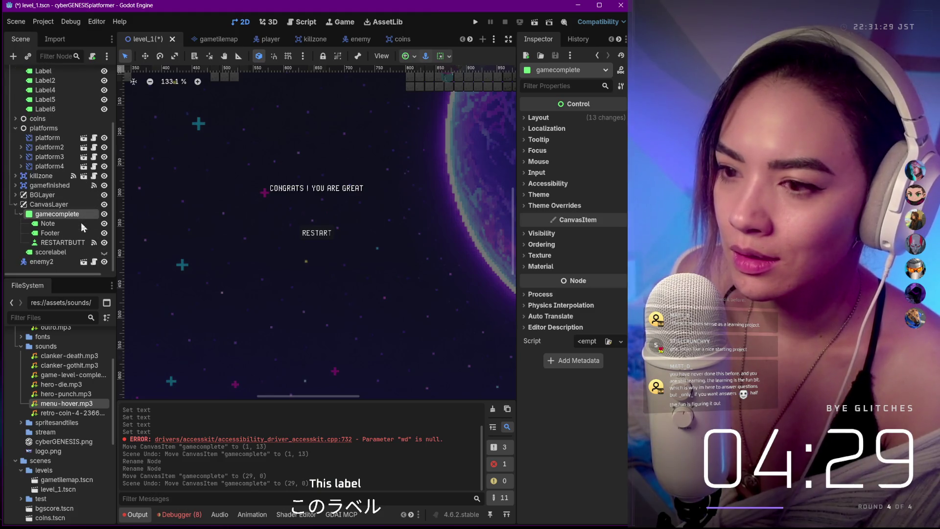
pyautogui.scroll(-4, 179, 191)
pyautogui.scroll(-3, 180, 191)
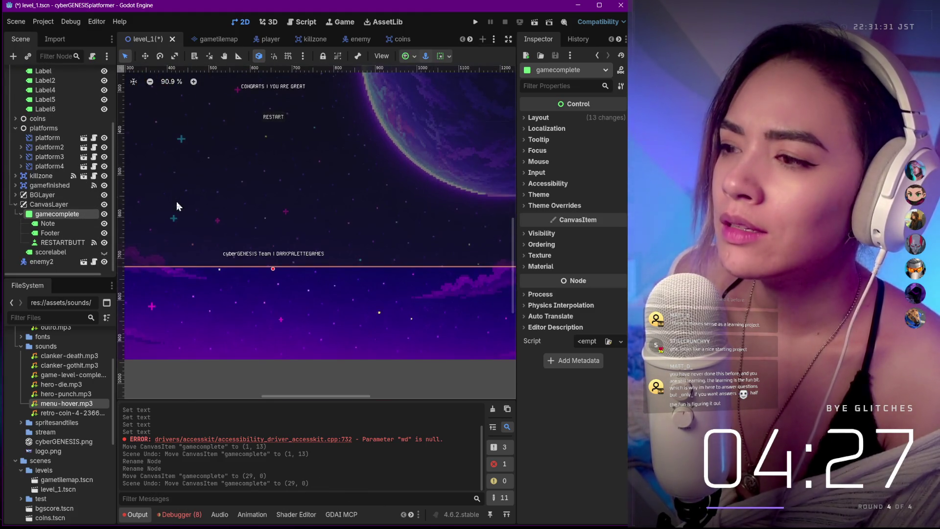
pyautogui.scroll(2, 175, 204)
pyautogui.scroll(-3, 175, 205)
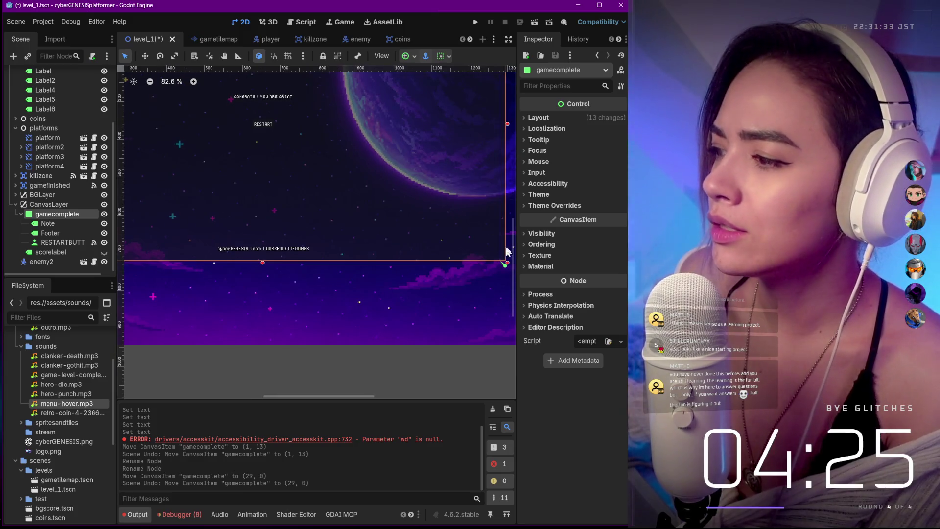
pyautogui.scroll(5, 510, 218)
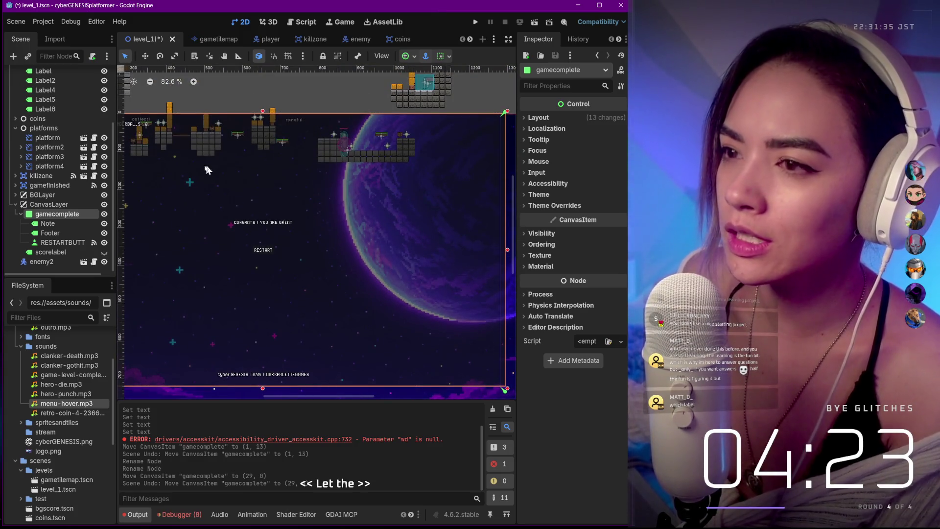
pyautogui.click(224, 56)
pyautogui.moveTo(230, 98)
pyautogui.mouseDown()
pyautogui.moveTo(254, 130)
pyautogui.moveTo(230, 251)
pyautogui.mouseUp()
pyautogui.scroll(10, 243, 267)
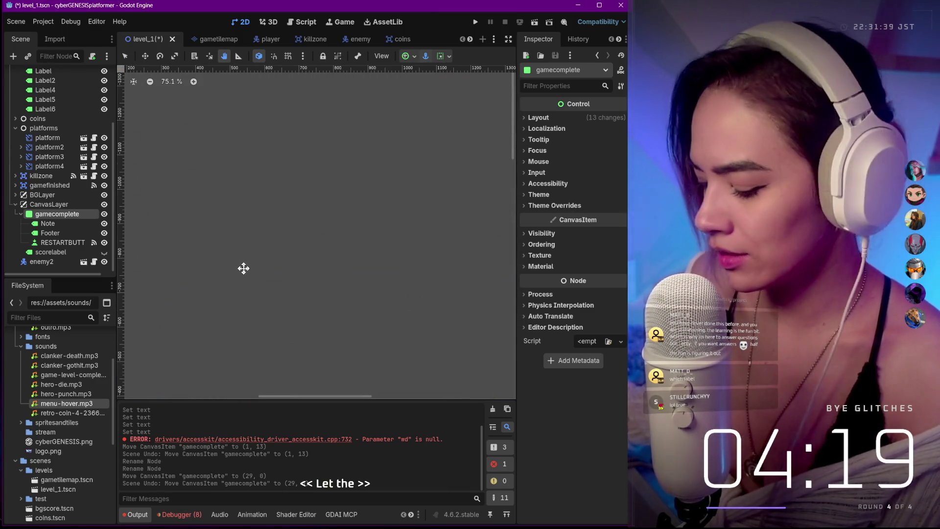
pyautogui.scroll(-1, 266, 284)
pyautogui.moveTo(266, 284)
pyautogui.mouseDown()
pyautogui.moveTo(266, 77)
pyautogui.moveTo(266, 206)
pyautogui.moveTo(277, 249)
pyautogui.moveTo(338, 136)
pyautogui.moveTo(240, 274)
pyautogui.mouseUp()
pyautogui.scroll(-2, 277, 250)
pyautogui.scroll(-1, 277, 251)
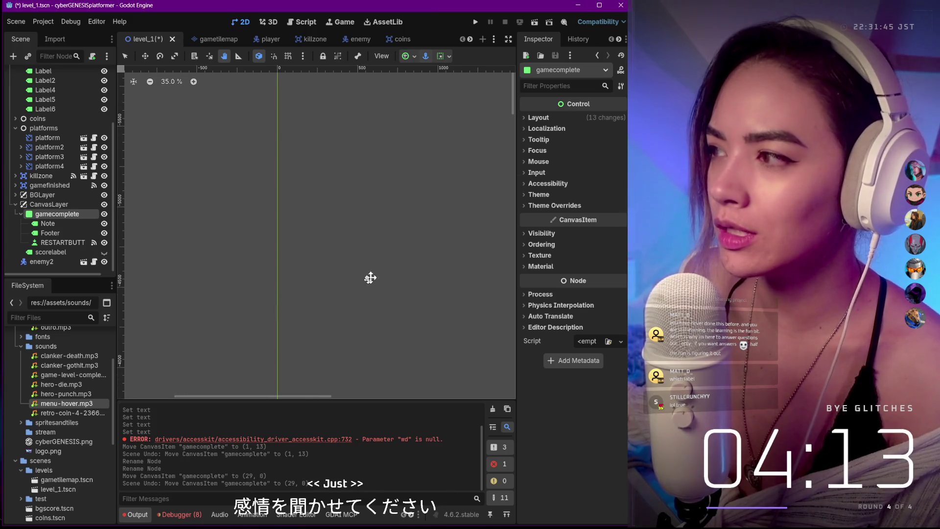
pyautogui.scroll(-3, 343, 286)
pyautogui.moveTo(515, 102)
pyautogui.mouseDown()
pyautogui.moveTo(501, 304)
pyautogui.moveTo(509, 370)
pyautogui.mouseUp()
pyautogui.scroll(2, 279, 235)
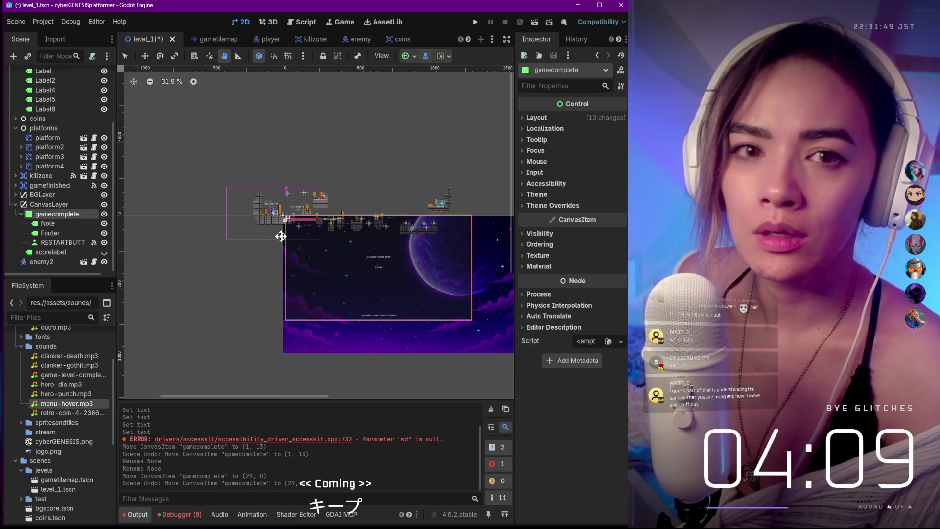
pyautogui.scroll(19, 289, 249)
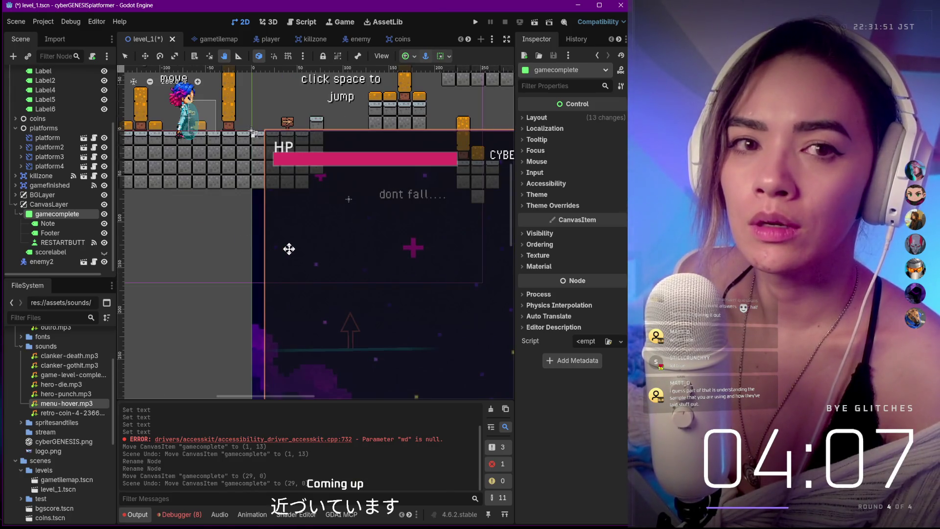
pyautogui.scroll(-8, 289, 249)
pyautogui.scroll(13, 289, 249)
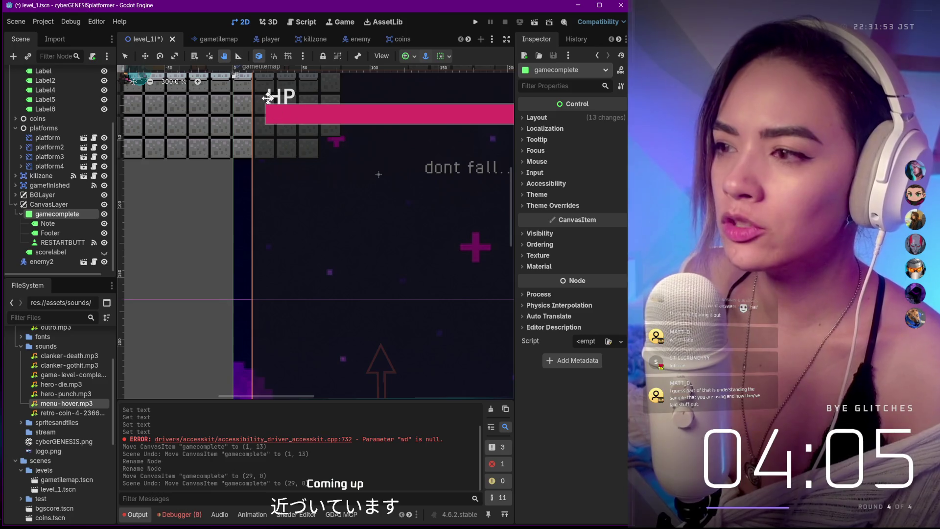
pyautogui.click(47, 205)
pyautogui.click(50, 188)
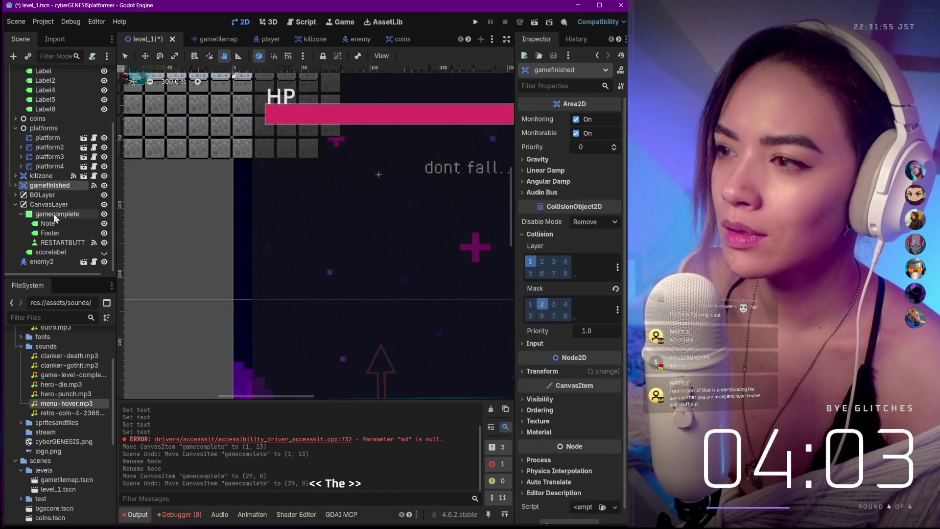
pyautogui.click(54, 213)
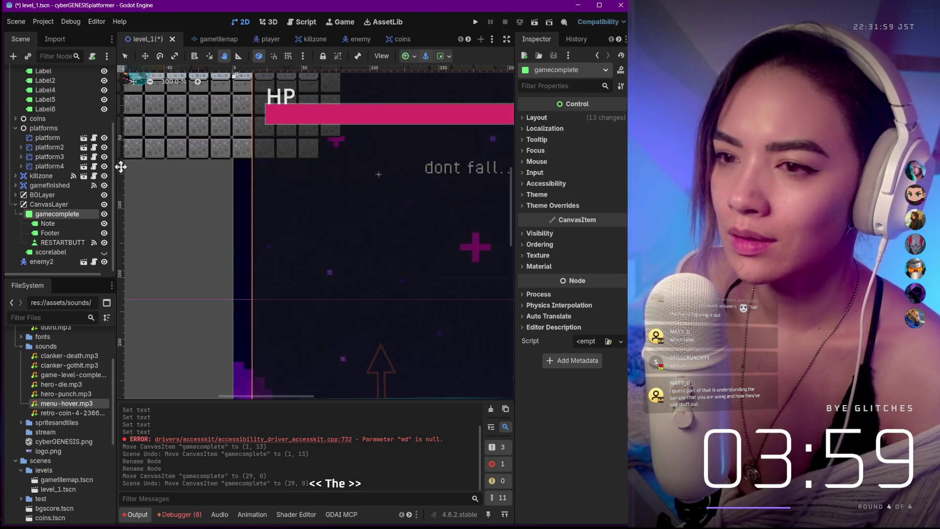
pyautogui.scroll(5, 52, 195)
pyautogui.click(51, 148)
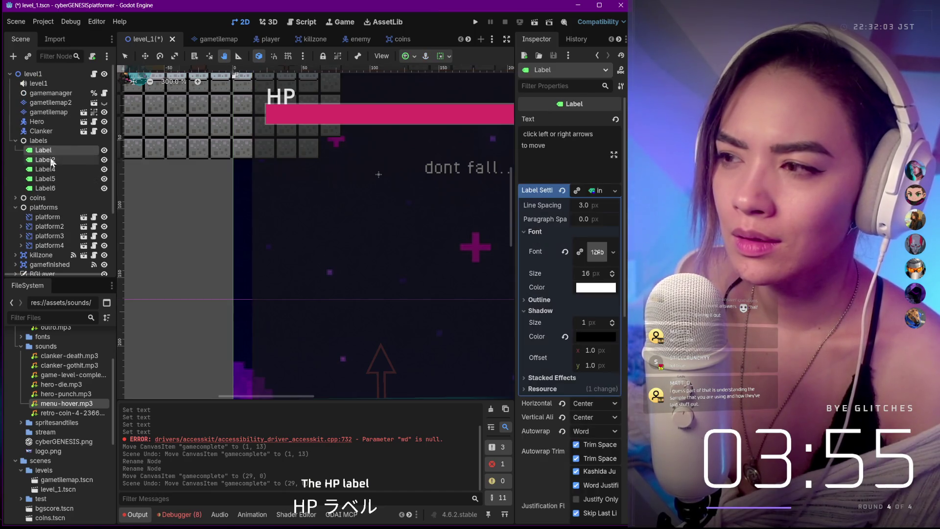
pyautogui.click(51, 160)
pyautogui.click(52, 169)
pyautogui.click(52, 179)
pyautogui.click(52, 188)
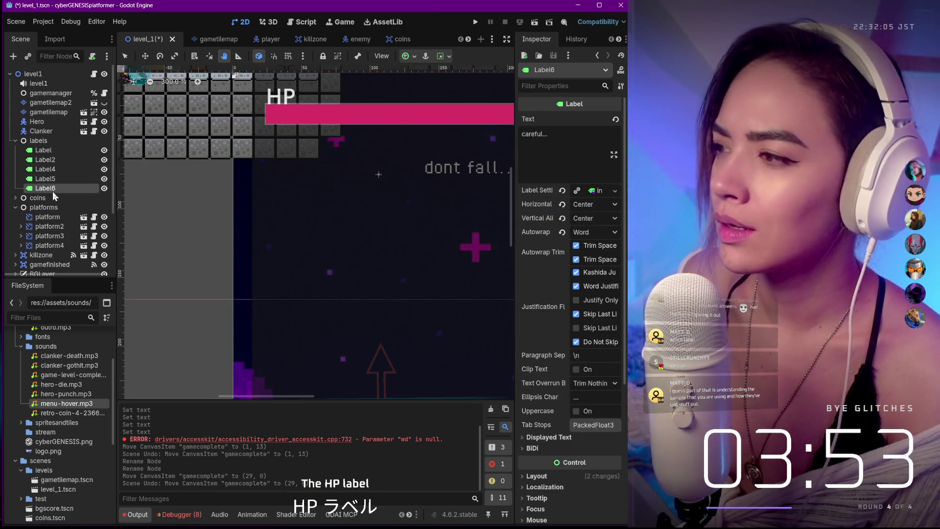
pyautogui.click(52, 150)
pyautogui.click(55, 142)
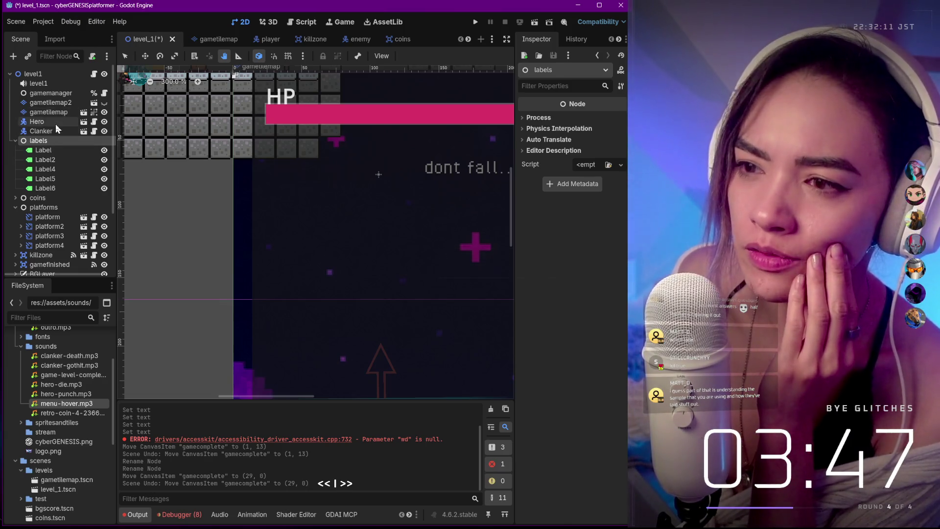
pyautogui.click(54, 123)
pyautogui.click(267, 44)
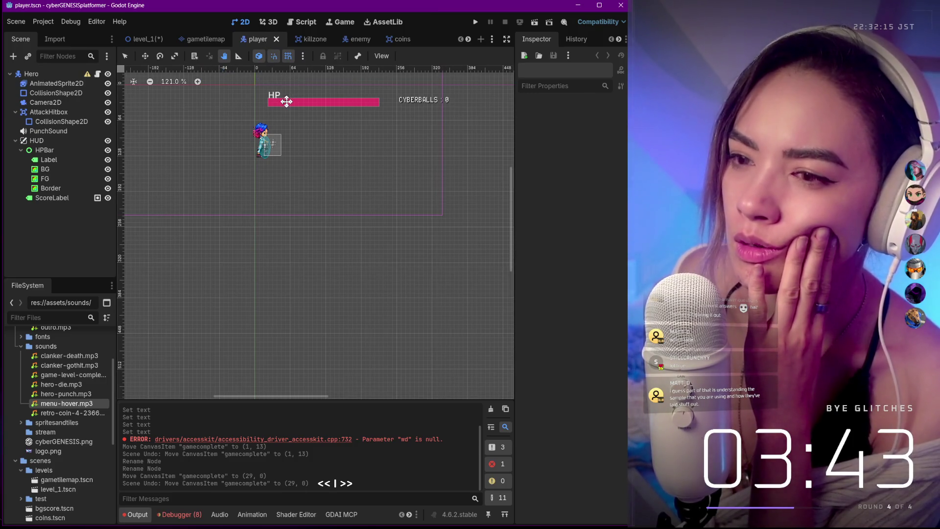
# Compare the HPBar, ScoreLabel and HP Label properties in the Inspector, then paste a ScoreLabel copy.
pyautogui.click(58, 153)
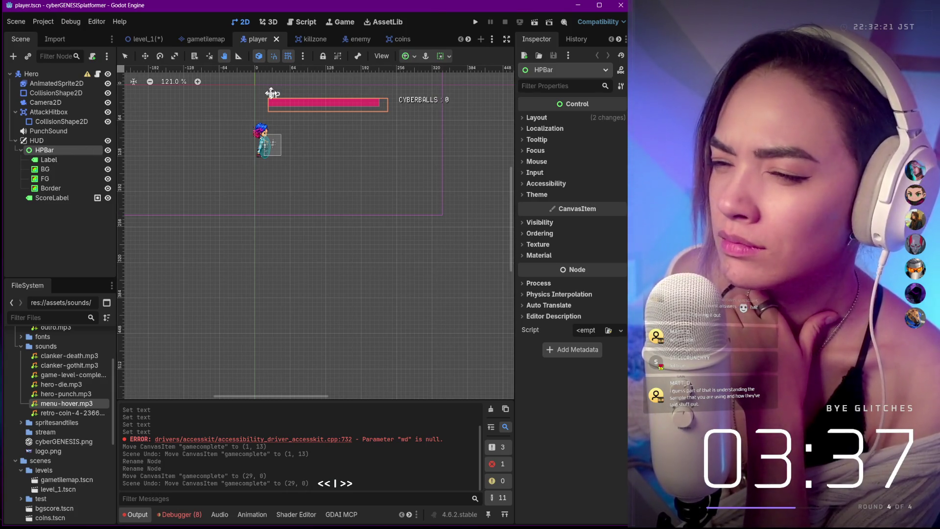
pyautogui.click(63, 197)
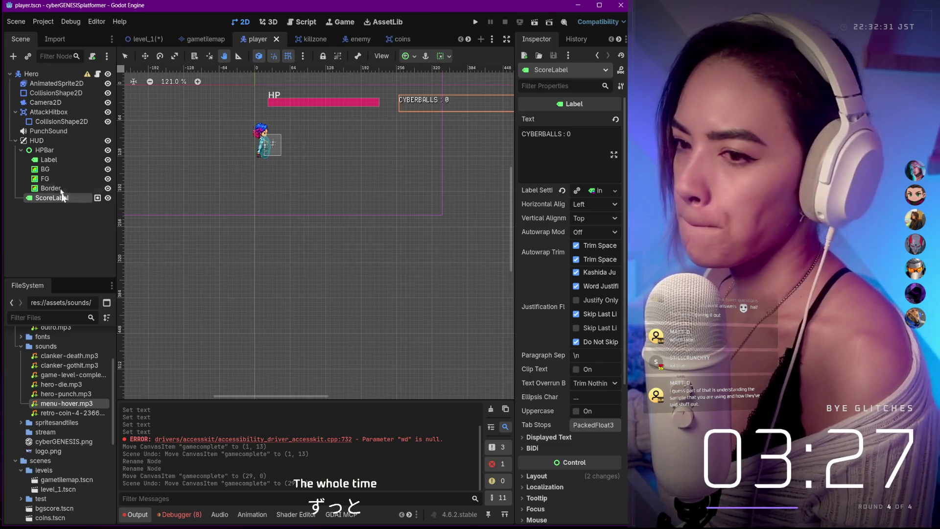
pyautogui.click(54, 152)
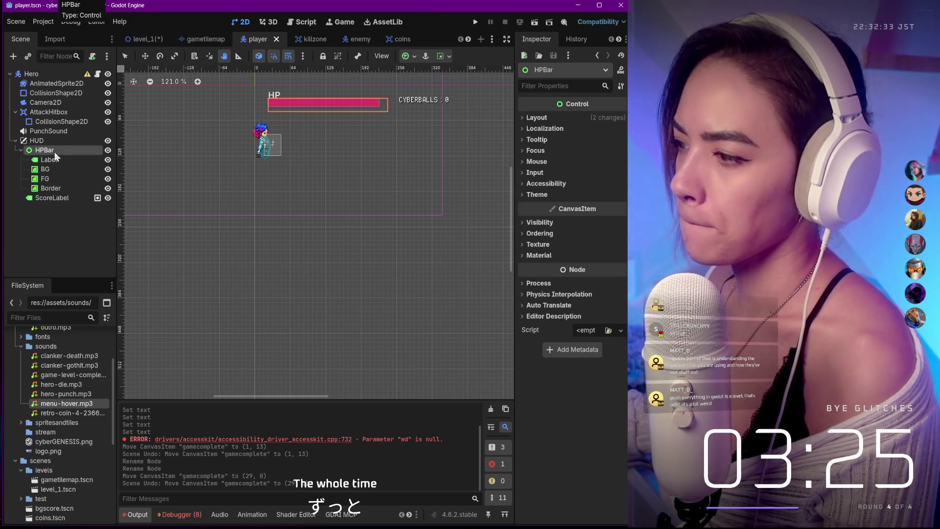
pyautogui.click(49, 198)
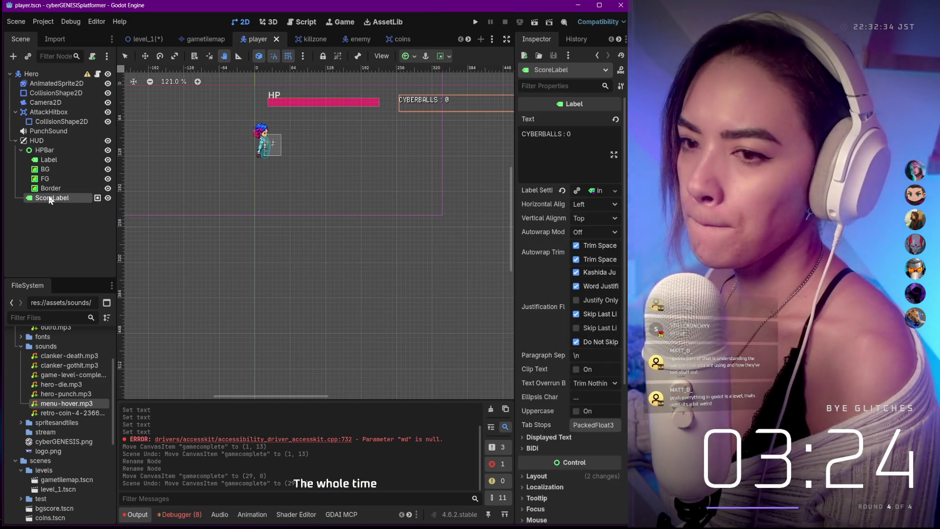
pyautogui.click(58, 158)
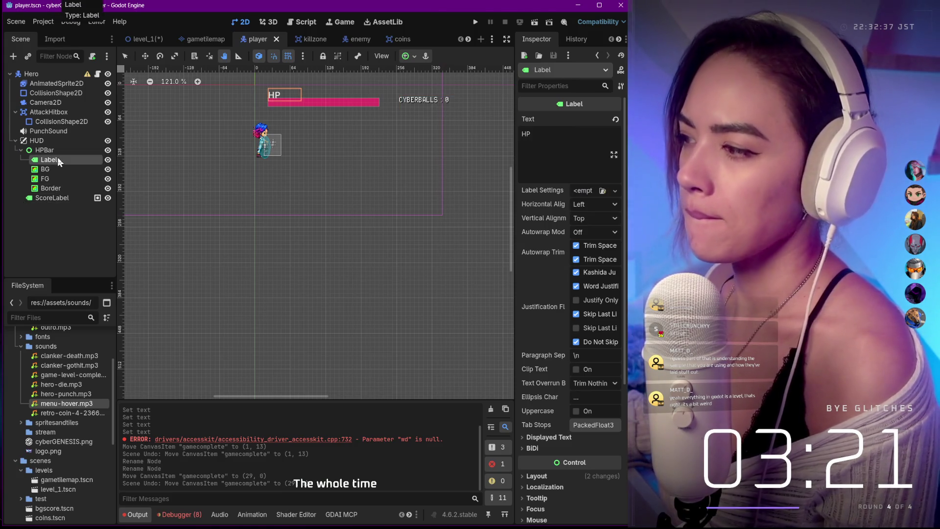
pyautogui.click(46, 197)
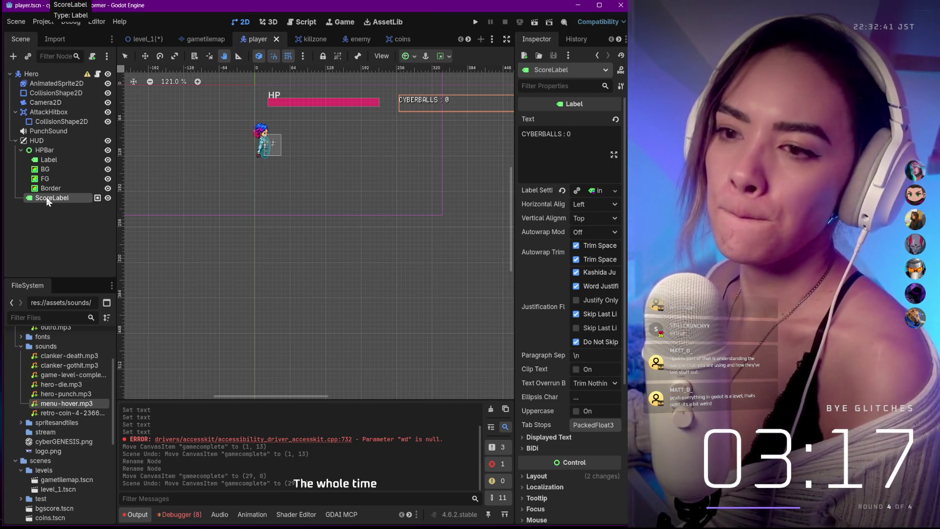
pyautogui.hotkey('ctrl', 'v')
pyautogui.moveTo(52, 208)
pyautogui.mouseDown()
pyautogui.moveTo(49, 156)
pyautogui.moveTo(40, 154)
pyautogui.mouseUp()
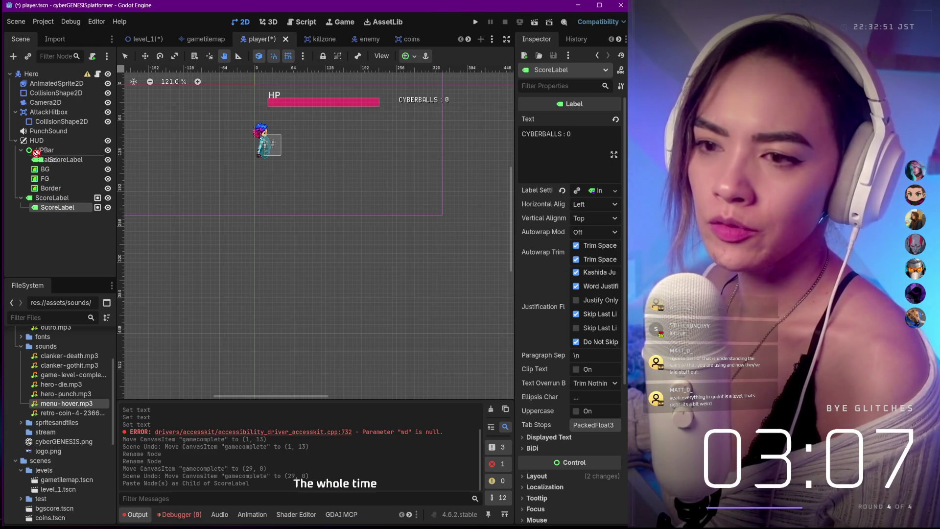
pyautogui.hotkey('ctrl', 'z')
pyautogui.click(49, 159)
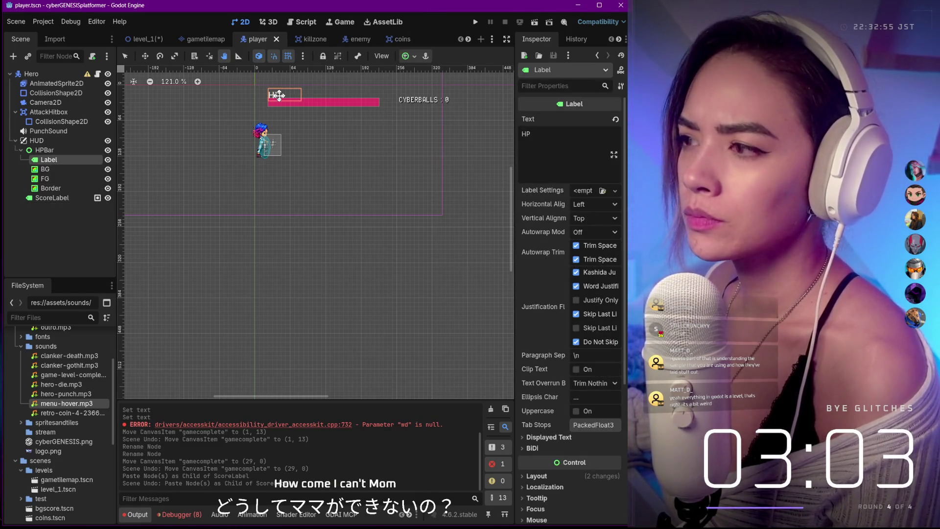
pyautogui.scroll(-5, 287, 95)
pyautogui.moveTo(262, 84)
pyautogui.mouseDown()
pyautogui.moveTo(285, 176)
pyautogui.moveTo(343, 179)
pyautogui.mouseUp()
pyautogui.scroll(7, 348, 284)
# Move the HP label left so it sits beside the health bar.
pyautogui.click(125, 56)
pyautogui.scroll(5, 295, 216)
pyautogui.moveTo(295, 216)
pyautogui.mouseDown()
pyautogui.moveTo(232, 202)
pyautogui.moveTo(232, 227)
pyautogui.mouseUp()
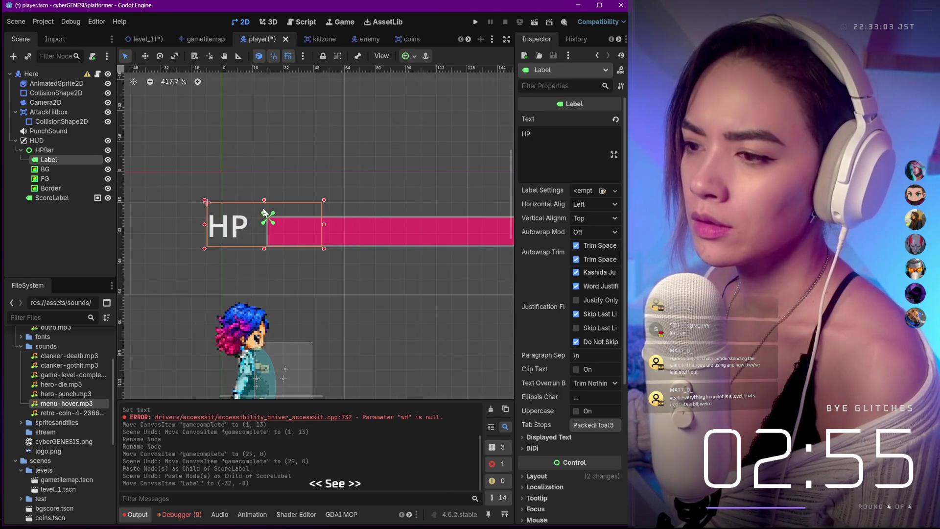
pyautogui.scroll(-1, 328, 214)
pyautogui.scroll(-2, 611, 220)
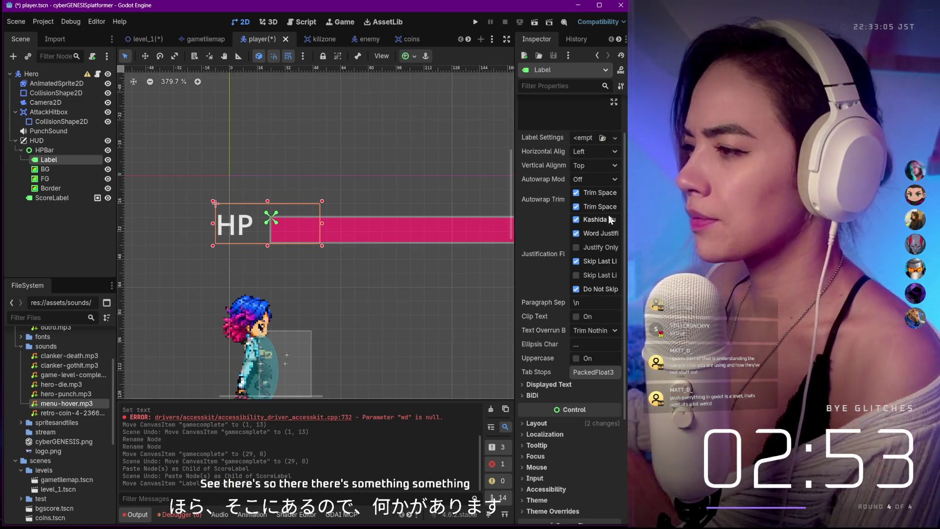
pyautogui.scroll(-2, 599, 235)
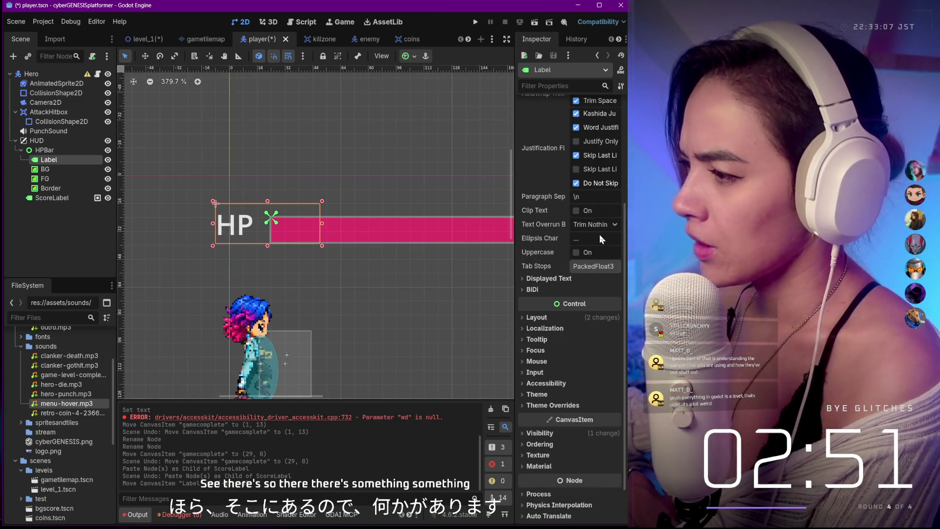
pyautogui.scroll(1, 599, 234)
# Copy the CYBERBALLS score label's pixel-font Label Settings.
pyautogui.click(49, 198)
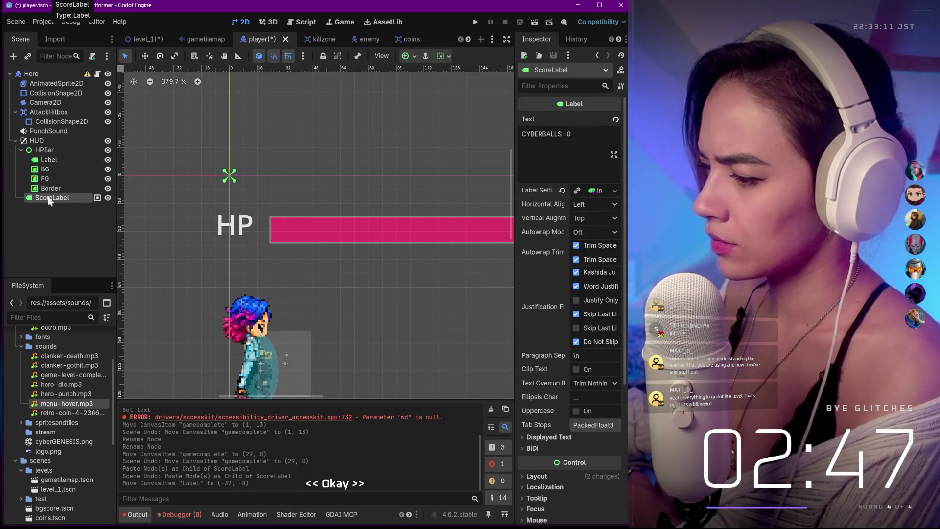
pyautogui.click(525, 440)
pyautogui.scroll(-5, 577, 427)
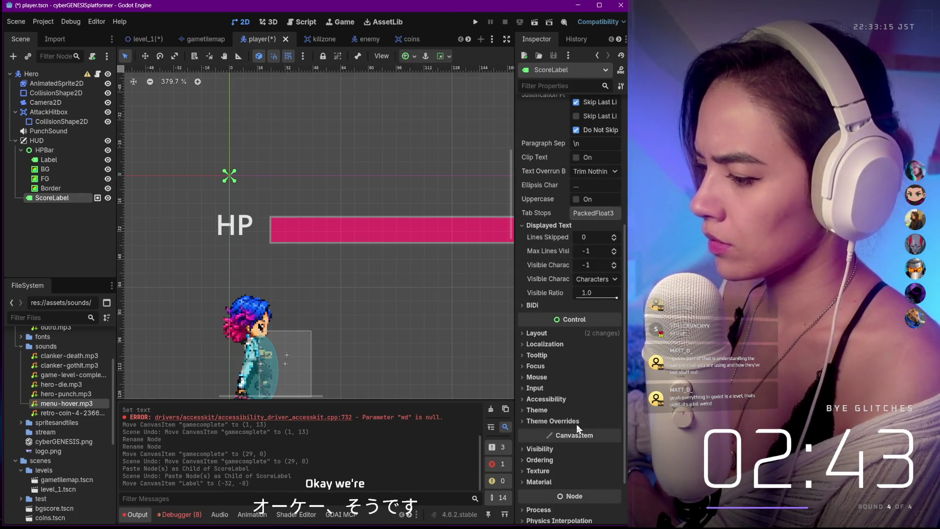
pyautogui.scroll(5, 577, 424)
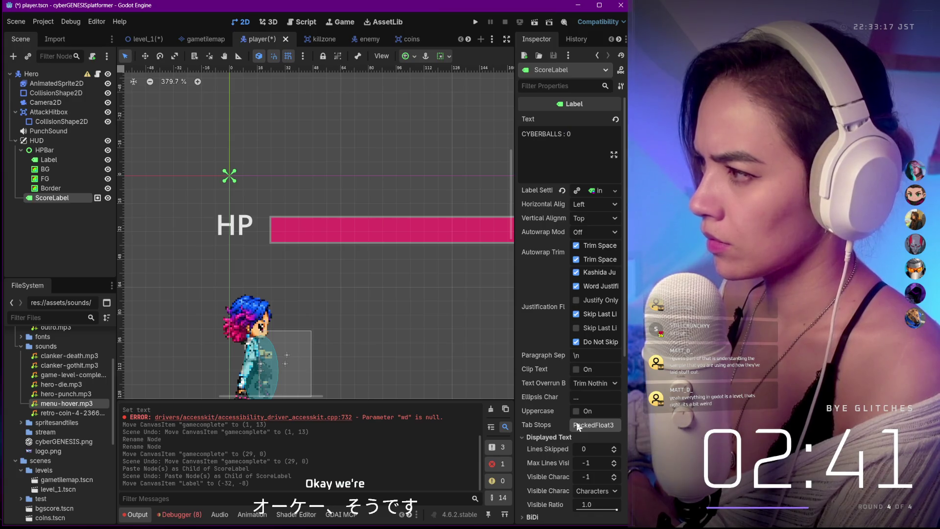
pyautogui.click(595, 191)
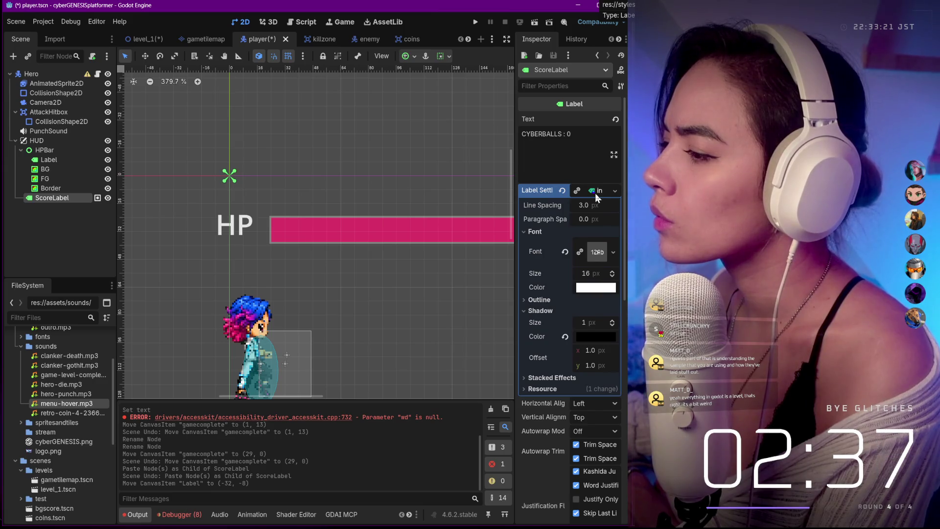
pyautogui.click(596, 193)
pyautogui.rightClick(595, 193)
pyautogui.click(608, 132)
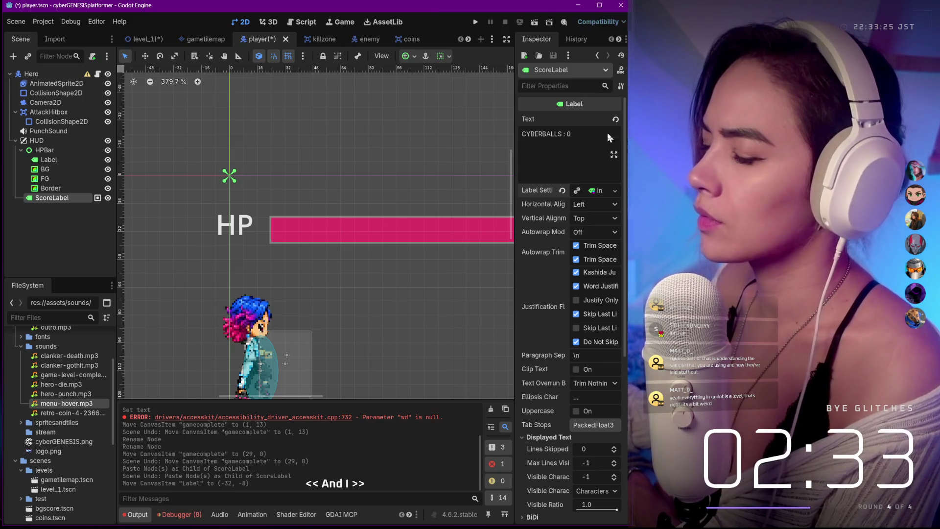
# Paste the pixel-font Label Settings onto the HP label and shift it slightly right and down.
pyautogui.click(52, 160)
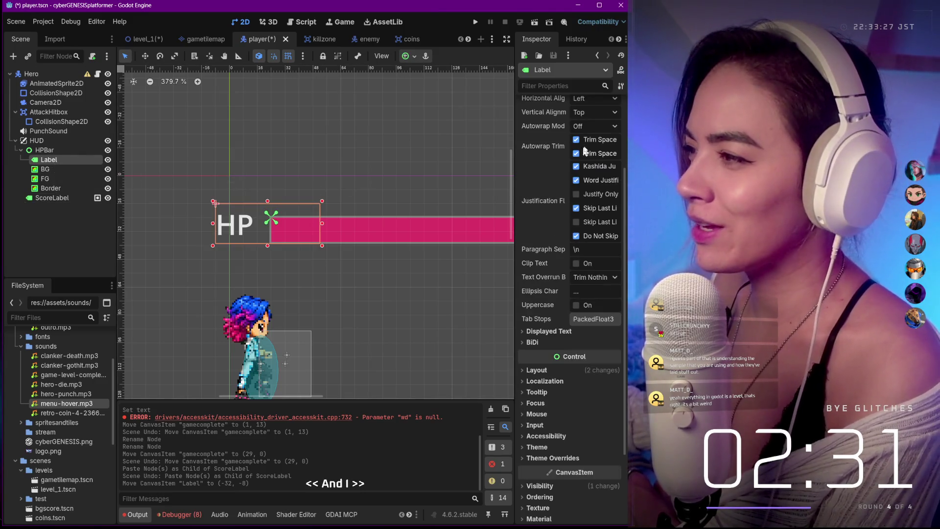
pyautogui.click(588, 193)
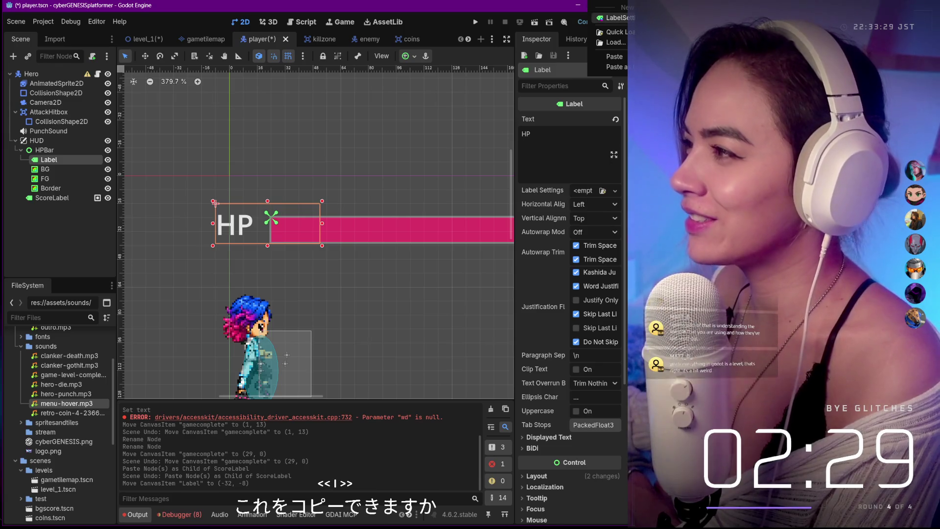
pyautogui.click(615, 57)
pyautogui.moveTo(231, 217); pyautogui.dragTo(251, 229)
# Nudge the HP label with arrow keys to (-22, -3) beside the health bar, then zoom out.
pyautogui.press('Left')
pyautogui.press('Right')
pyautogui.press('Right')
pyautogui.press('Up')
pyautogui.press('Up')
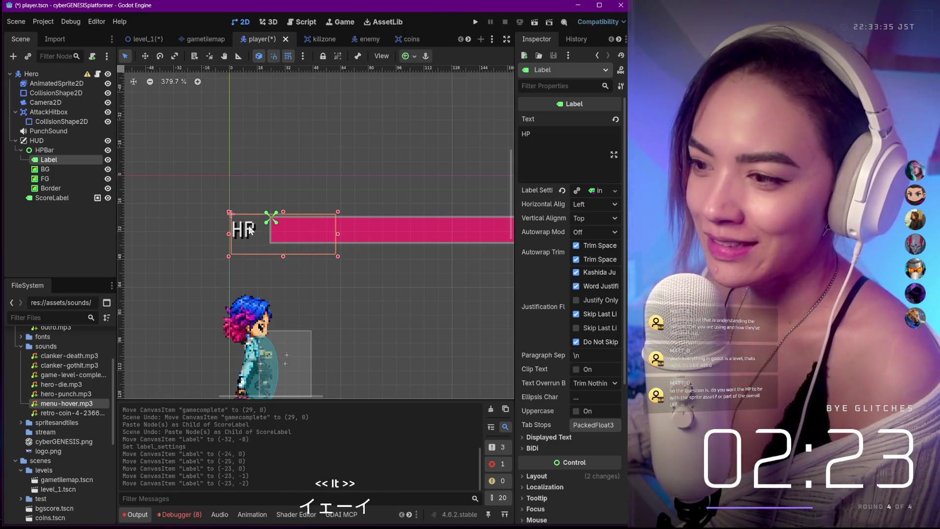
pyautogui.press('Right')
pyautogui.press('Up')
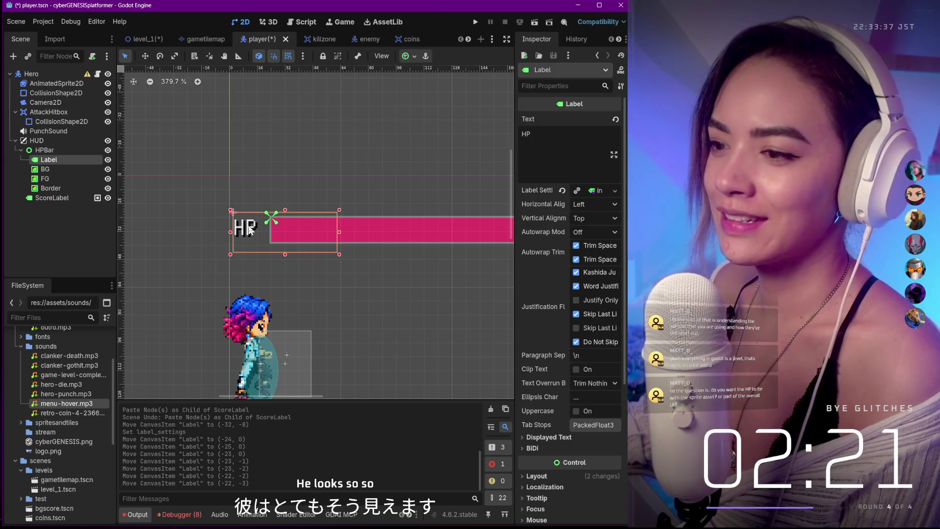
pyautogui.press('Down')
pyautogui.scroll(-1, 315, 218)
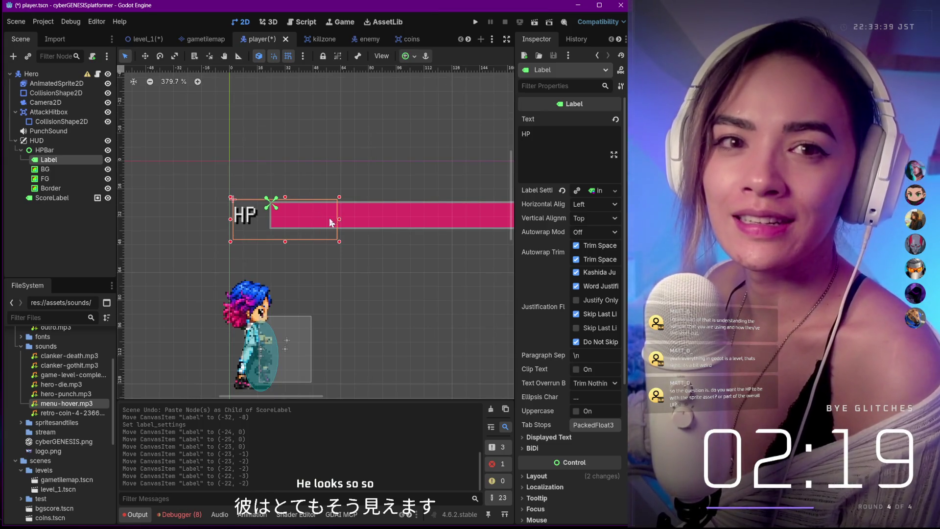
pyautogui.scroll(-5, 328, 223)
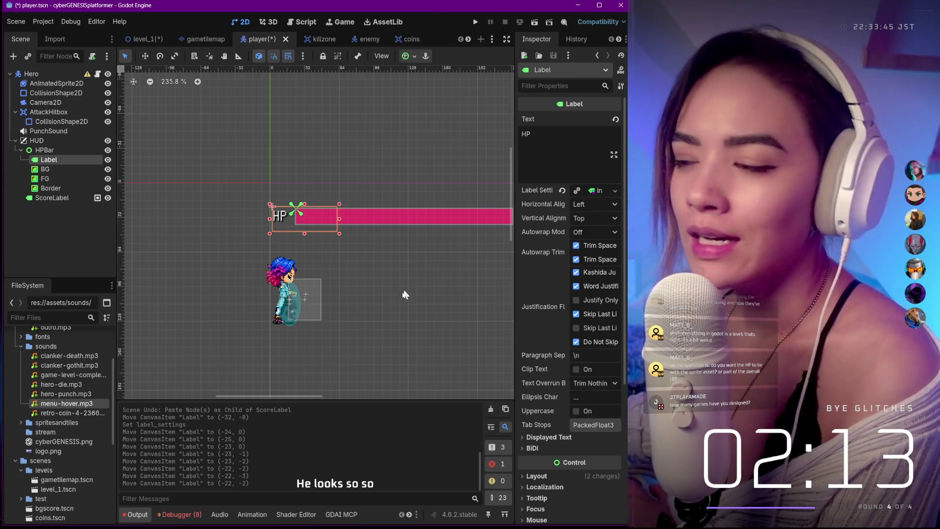
# Drag the CYBERBALLS score label down to (266, 22), level with the HP bar.
pyautogui.moveTo(311, 397)
pyautogui.mouseDown()
pyautogui.moveTo(336, 395)
pyautogui.moveTo(316, 394)
pyautogui.moveTo(334, 394)
pyautogui.moveTo(325, 395)
pyautogui.mouseUp()
pyautogui.click(381, 217)
pyautogui.moveTo(383, 217); pyautogui.dragTo(384, 229)
pyautogui.scroll(-3, 383, 228)
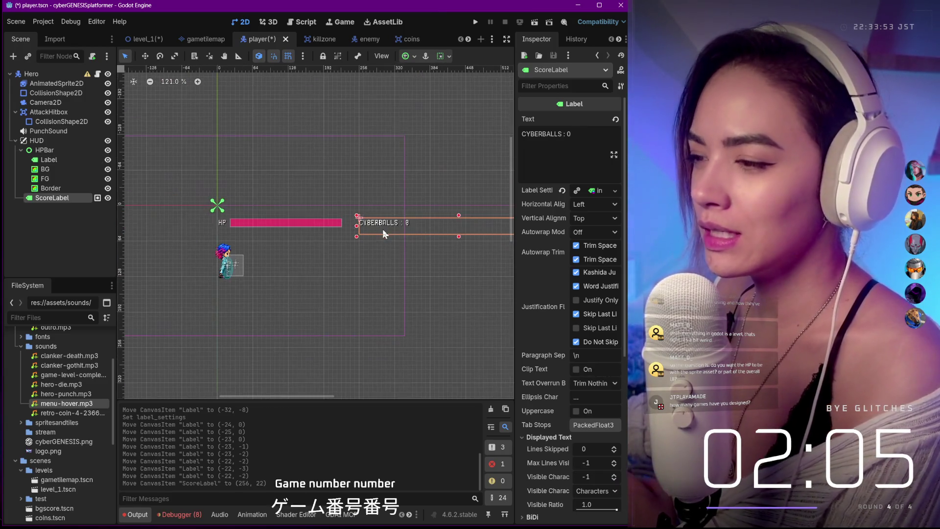
pyautogui.scroll(1, 383, 229)
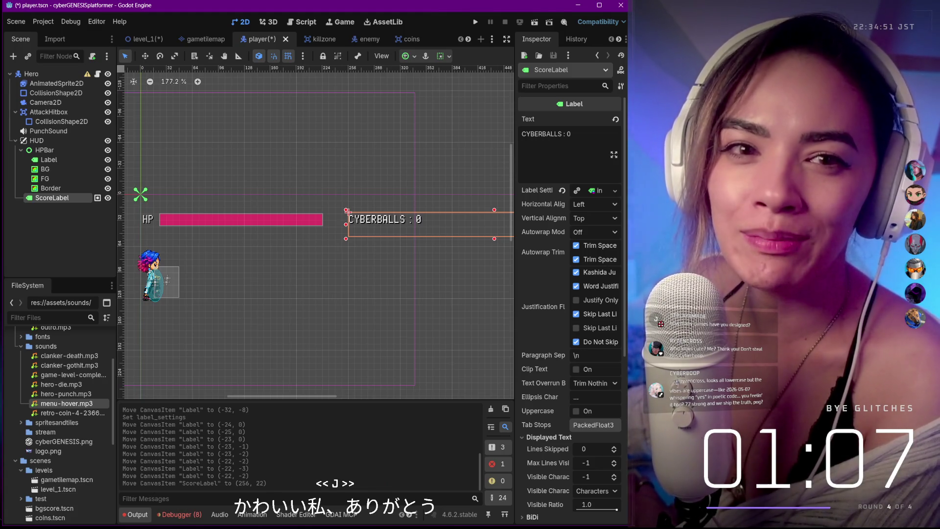
pyautogui.scroll(4, 304, 250)
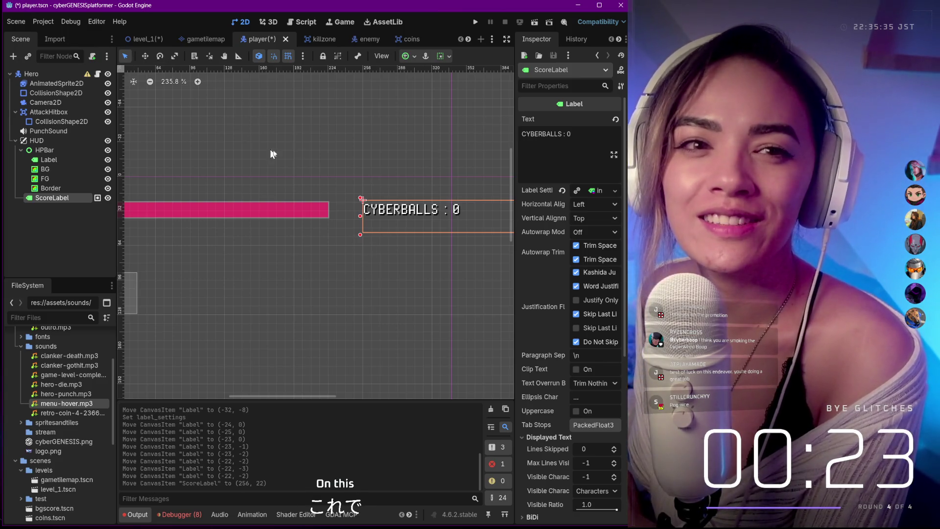
# Run the game to its title menu, move the game window aside, then stop it.
pyautogui.click(476, 23)
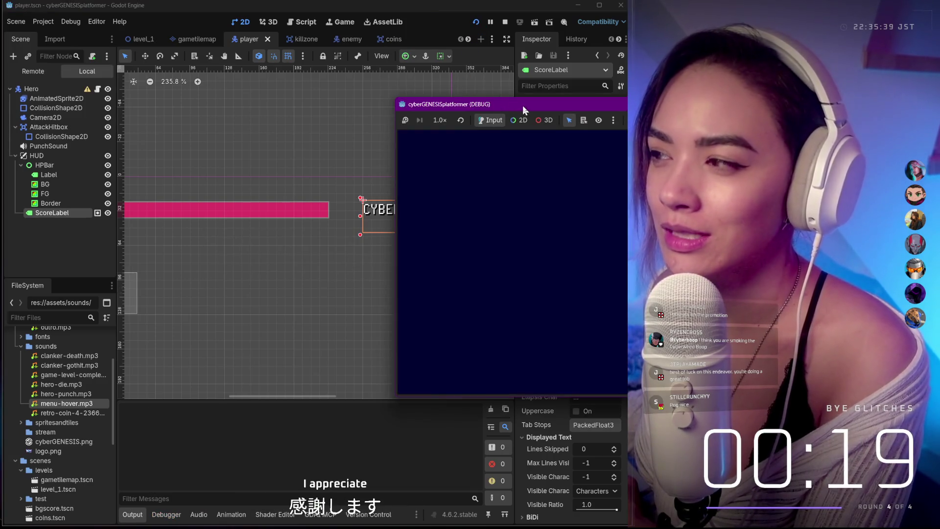
pyautogui.moveTo(498, 105)
pyautogui.mouseDown()
pyautogui.moveTo(362, 90)
pyautogui.moveTo(300, 114)
pyautogui.mouseUp()
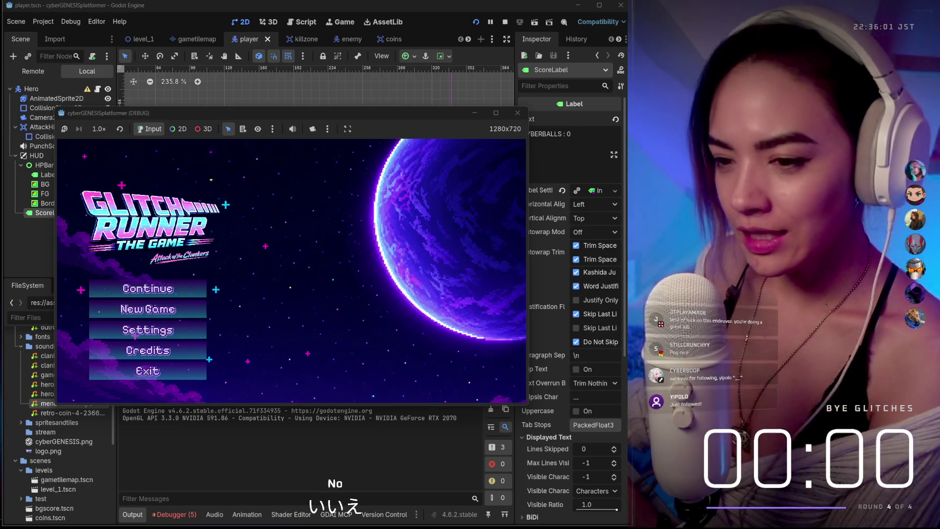
pyautogui.click(517, 113)
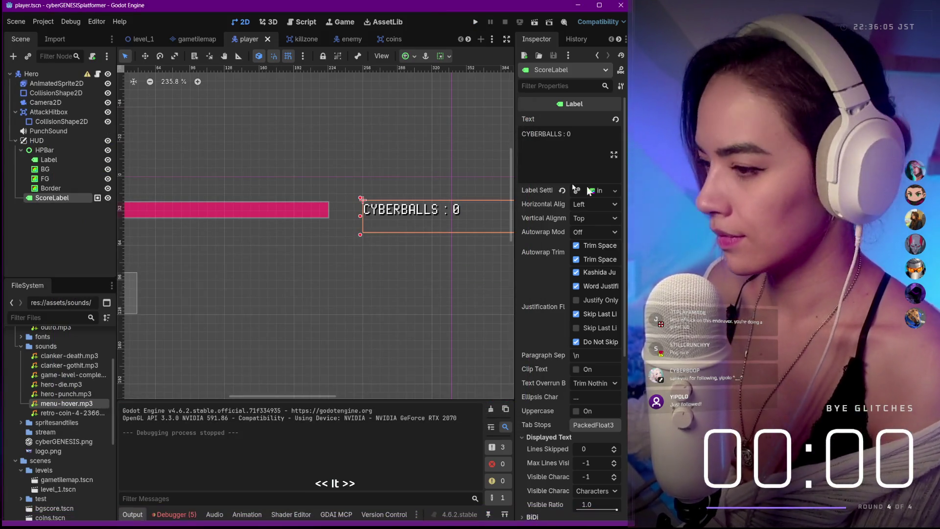
# Save the player scene and enter the commit summary 'UI Cleanup, added clanker and hero sounds'.
pyautogui.hotkey('ctrl', 's')
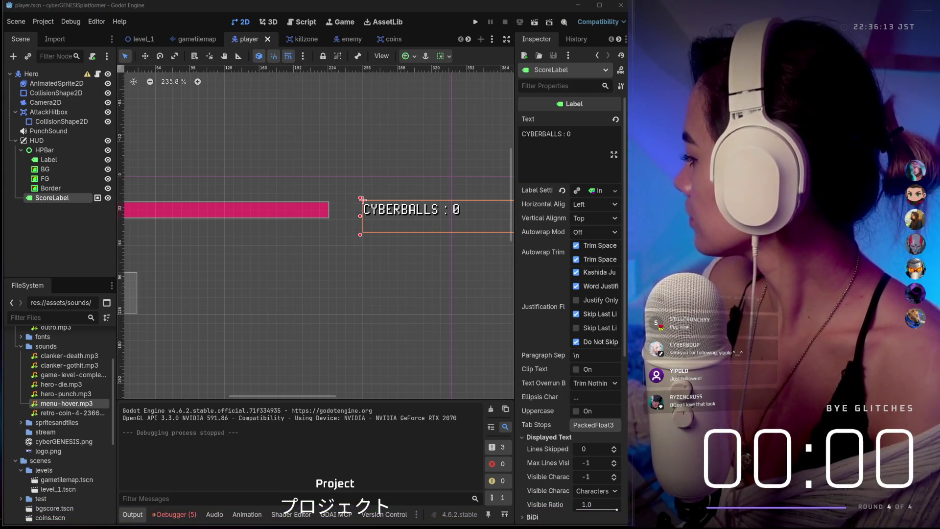
pyautogui.moveTo(574, 110)
pyautogui.mouseDown()
pyautogui.moveTo(484, 152)
pyautogui.moveTo(437, 128)
pyautogui.moveTo(413, 131)
pyautogui.mouseUp()
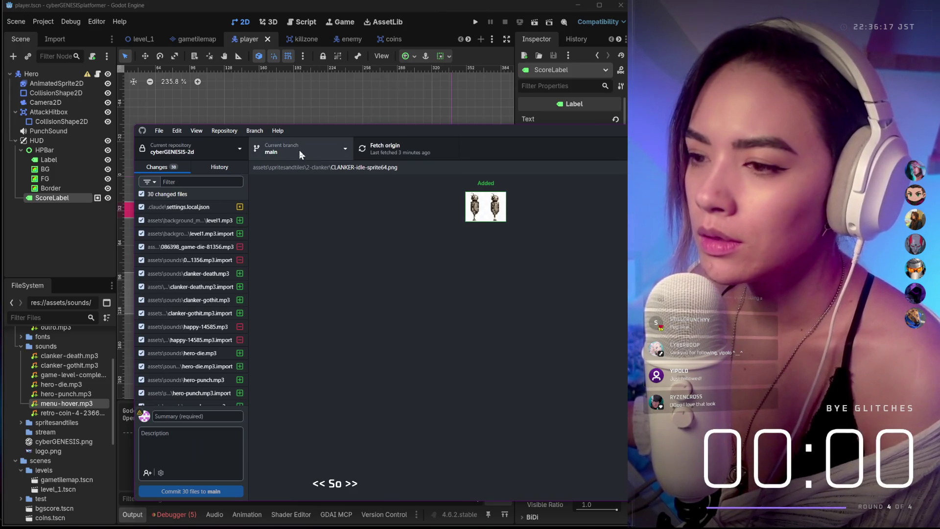
pyautogui.click(216, 182)
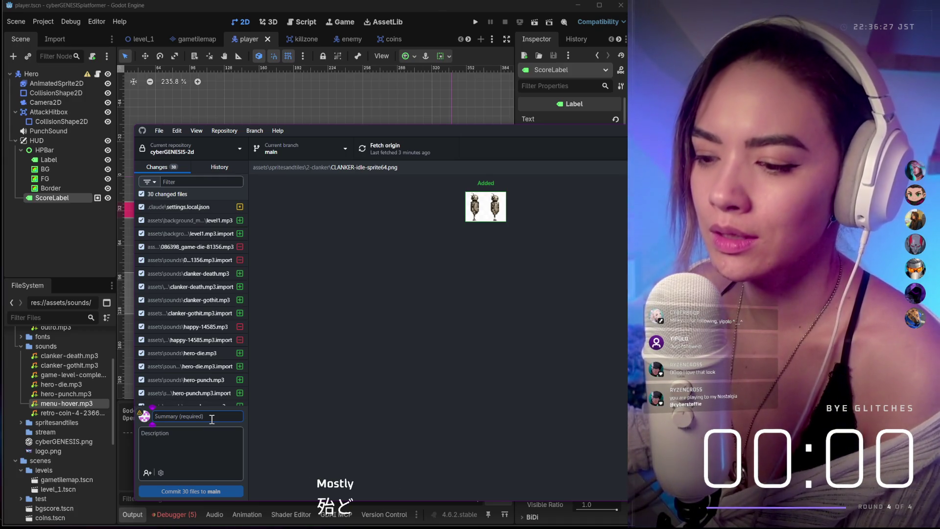
pyautogui.write('UI C')
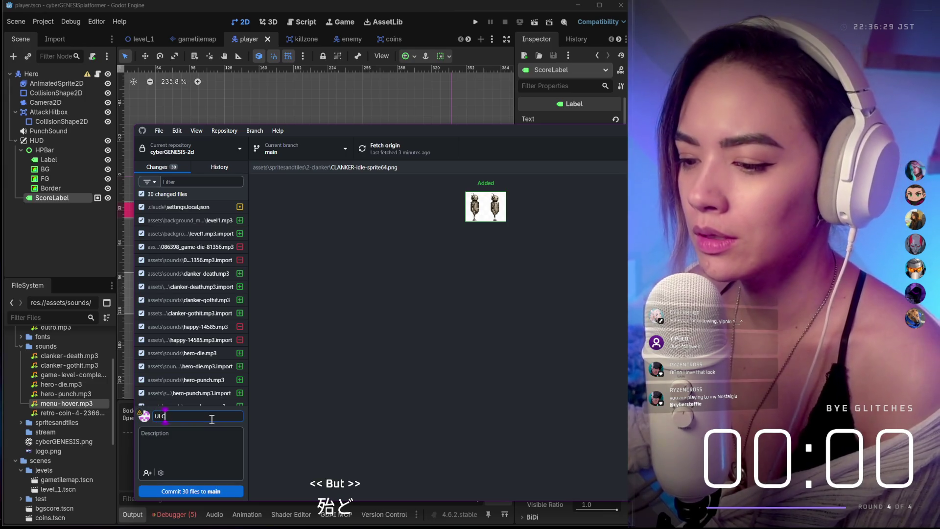
pyautogui.write('leanup, aded ')
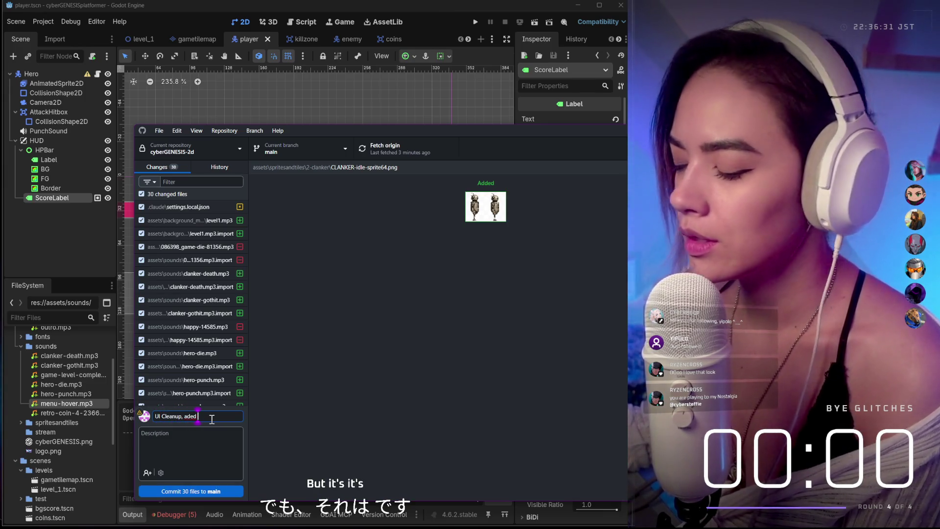
pyautogui.write('clanker')
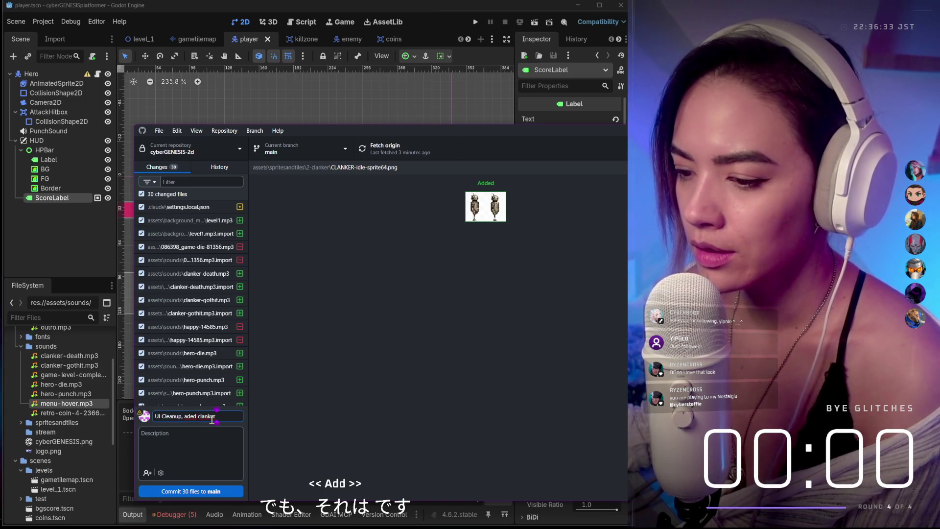
pyautogui.write(' and h')
pyautogui.press('BackSpace')
pyautogui.write('sounds')
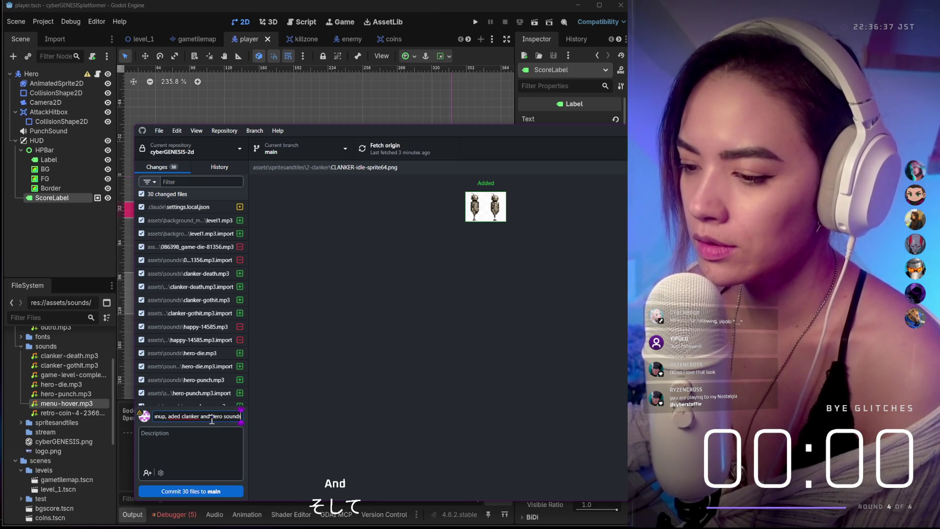
pyautogui.write('d')
pyautogui.click(325, 146)
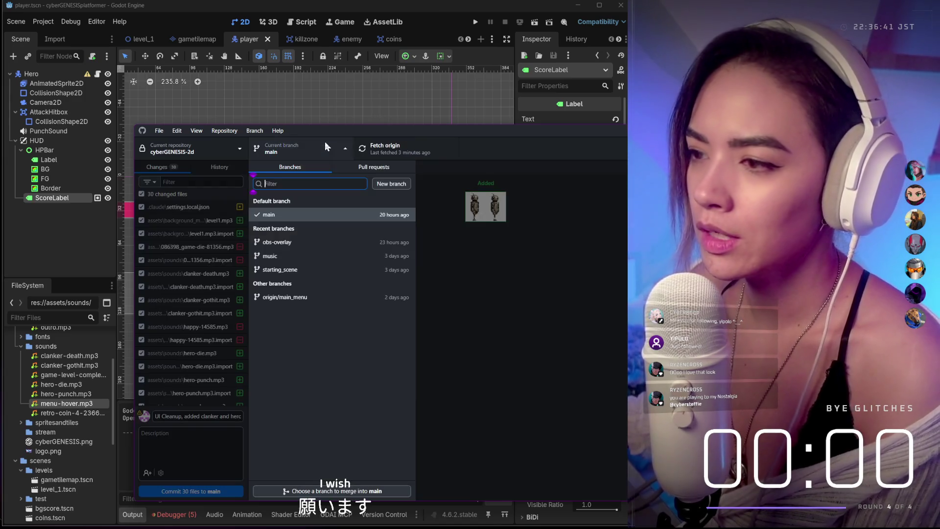
pyautogui.click(387, 183)
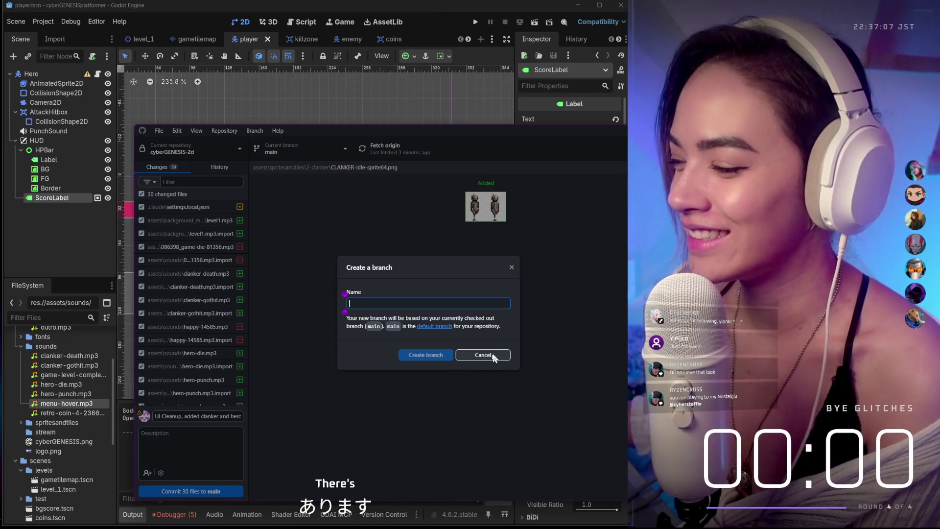
pyautogui.click(477, 357)
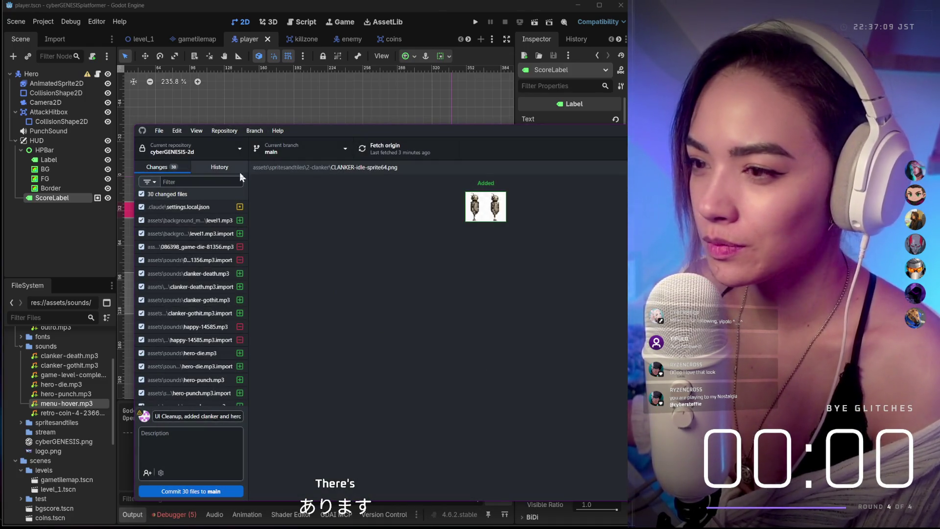
pyautogui.click(214, 491)
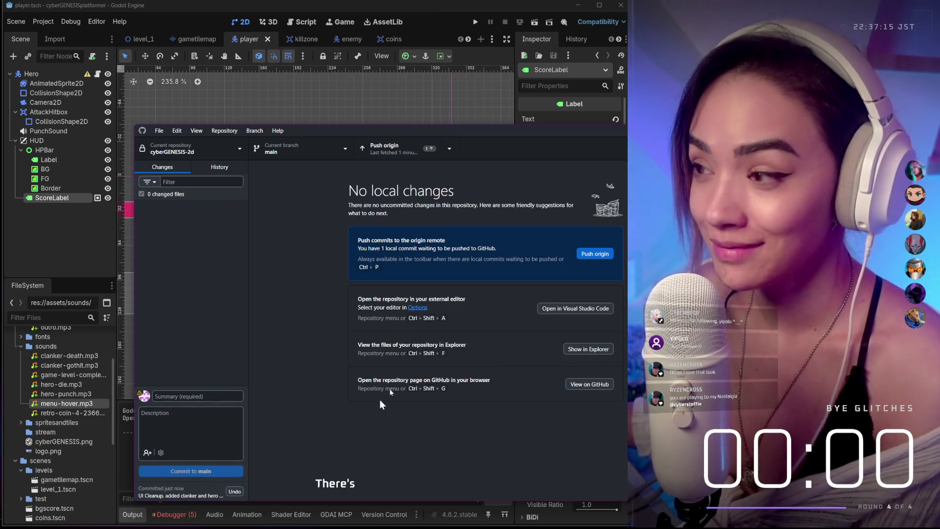
# Push the new commit to origin and return to the Godot editor.
pyautogui.click(422, 149)
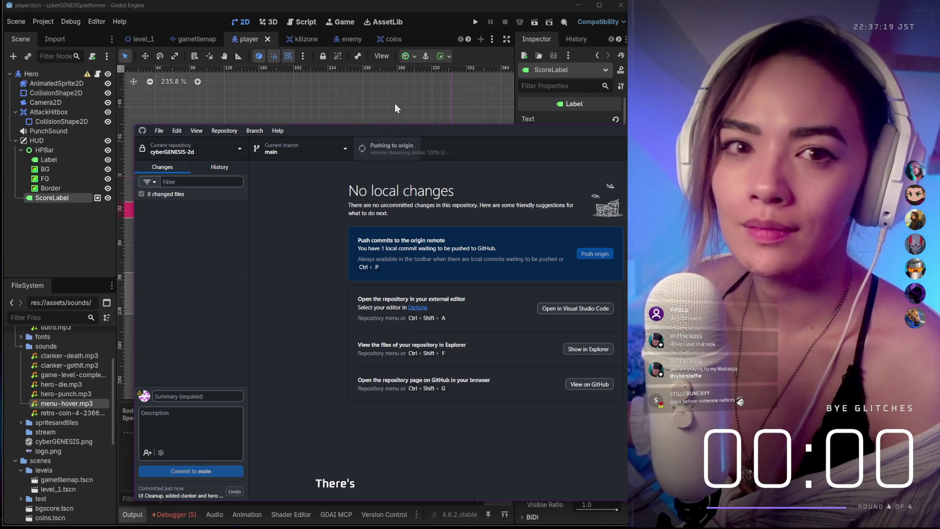
pyautogui.click(395, 104)
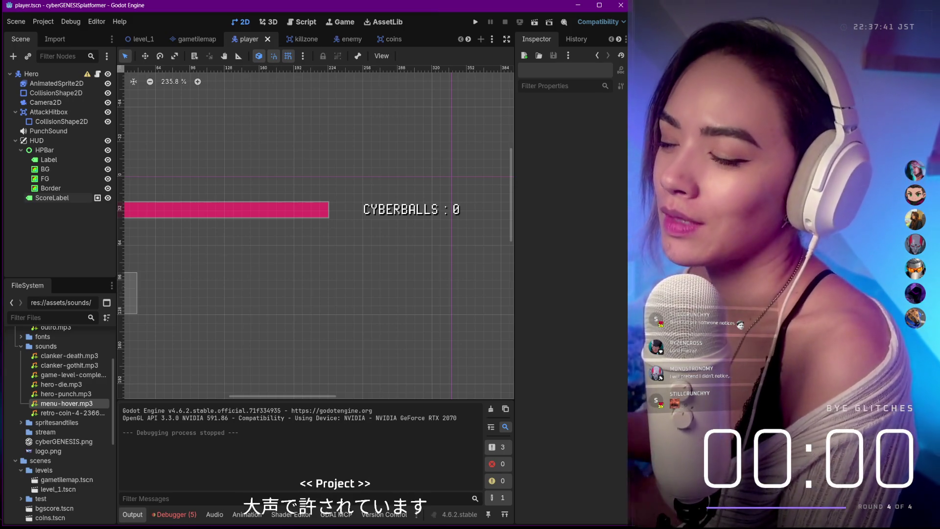
# Bring the Godot editor forward showing the pixel-font HP label and CYBERBALLS : 0 HUD.
pyautogui.moveTo(631, 517)
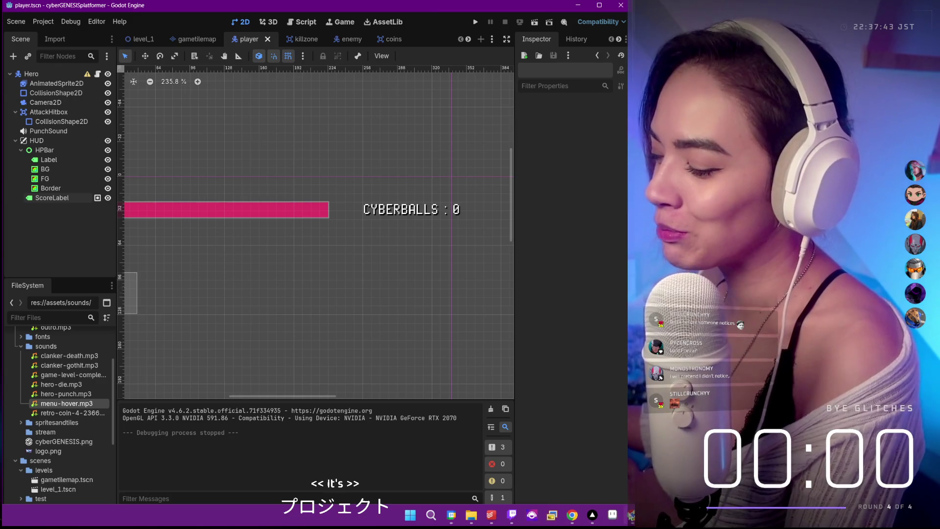